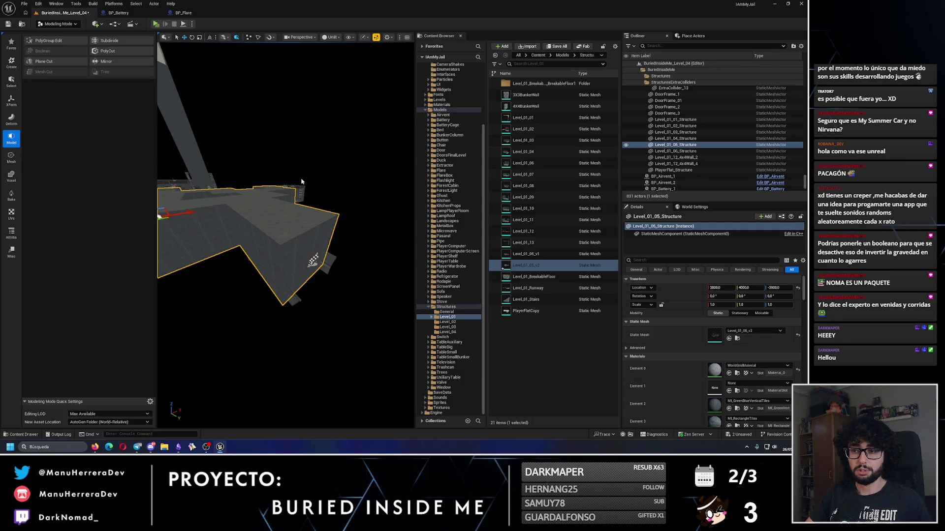
Start a Cube Grid mesh beside the structure with a block size of 100 and orbit to face it.
click(371, 162)
click(11, 62)
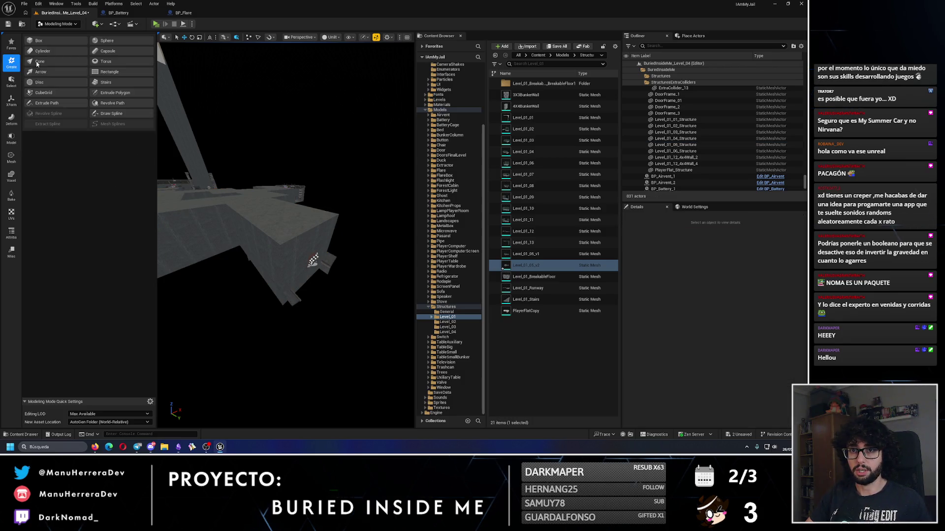
click(45, 92)
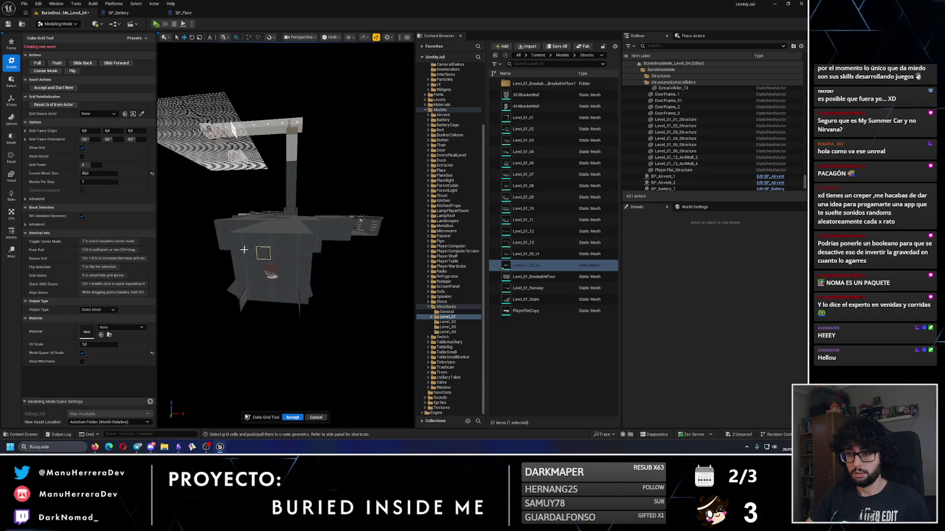
click(97, 173)
text(0)
key(Return)
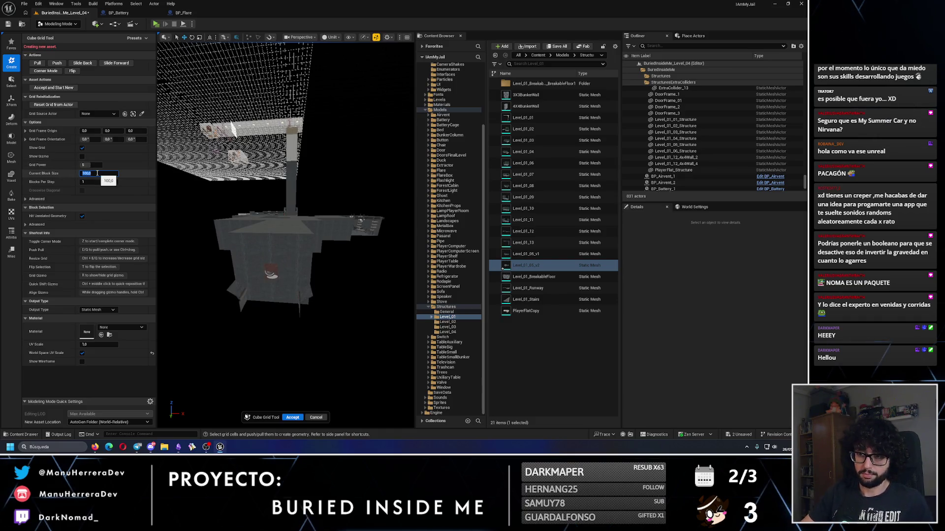
mouse_move(287, 297)
mouse_down()
mouse_move(264, 292)
mouse_move(252, 229)
mouse_up()
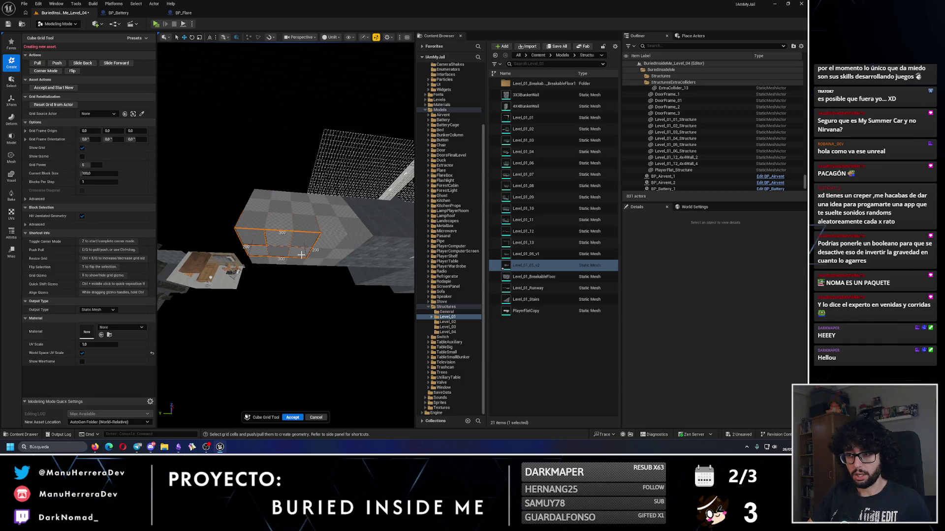
Orbit around the grid block and undo an unwanted block change.
drag(302, 257, 297, 294)
key(ctrl+z)
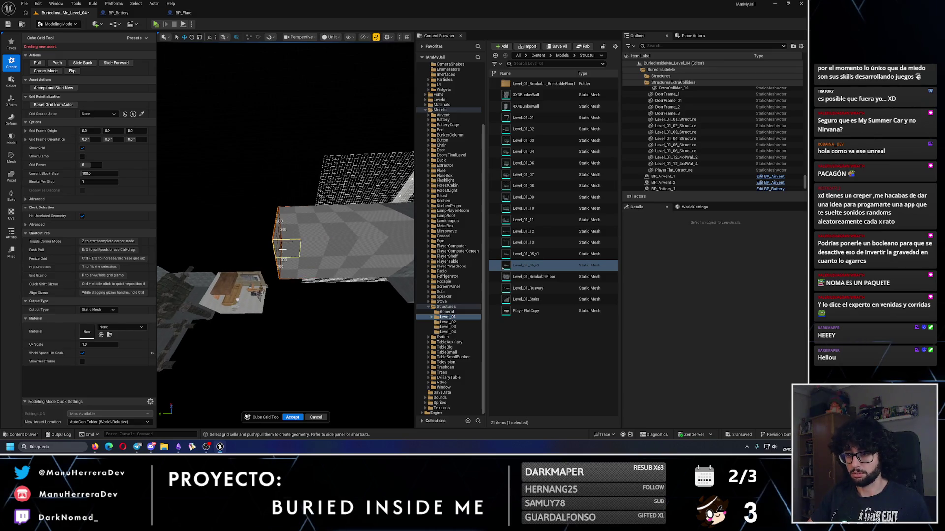
drag(283, 253, 349, 248)
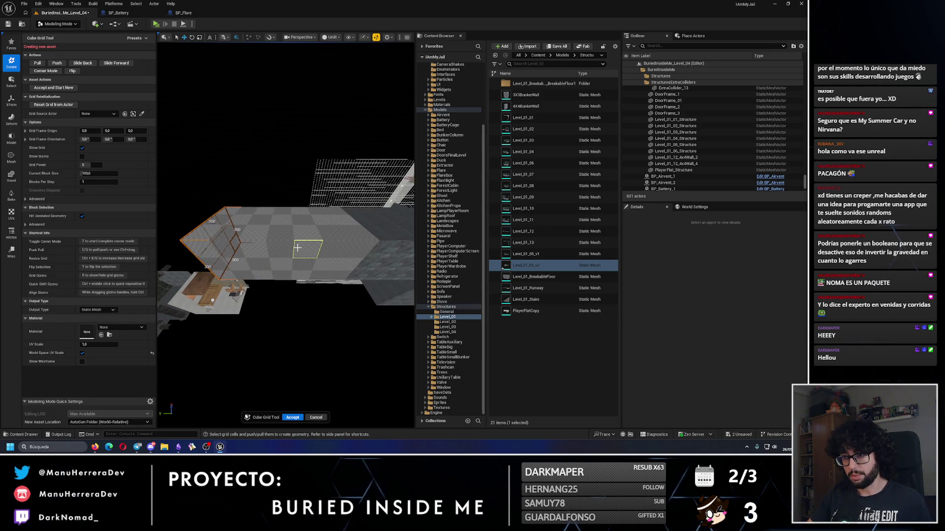
drag(287, 247, 267, 249)
mouse_move(298, 283)
mouse_down()
mouse_move(268, 279)
mouse_move(291, 296)
mouse_move(329, 292)
mouse_up()
mouse_move(371, 157)
mouse_down()
mouse_move(283, 203)
mouse_move(289, 297)
mouse_move(239, 168)
mouse_up()
Undo another block change, check the shape, and accept it as CubeGridToolOutput.
drag(307, 250, 274, 278)
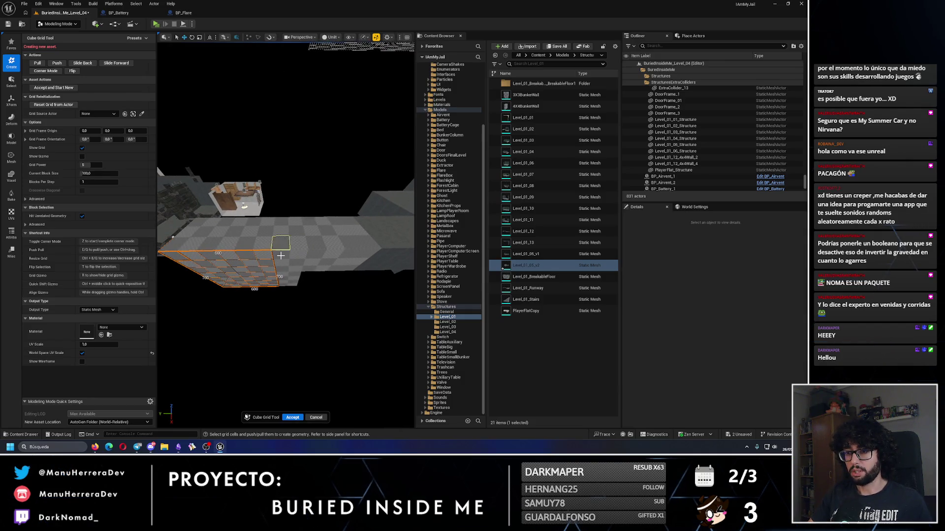
drag(221, 284, 190, 215)
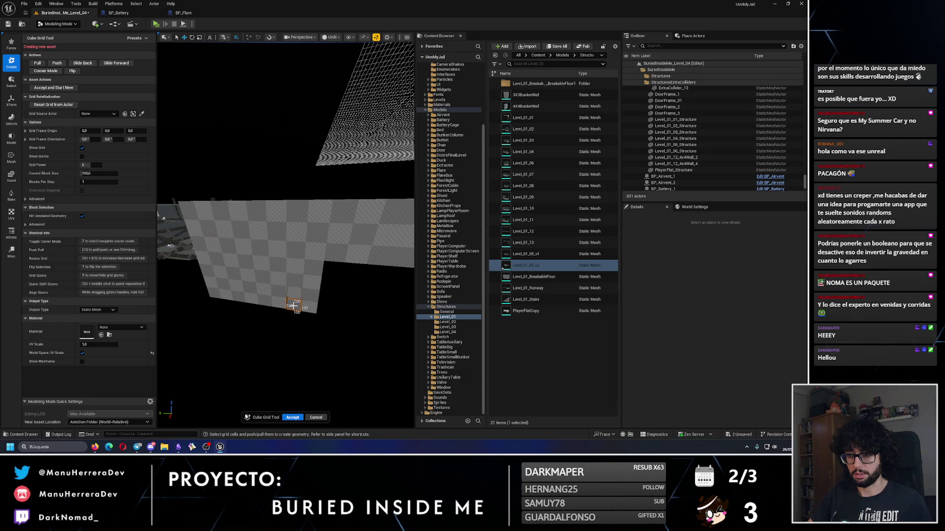
mouse_move(195, 222)
mouse_down()
mouse_move(226, 305)
mouse_move(191, 193)
mouse_up()
key(ctrl+z)
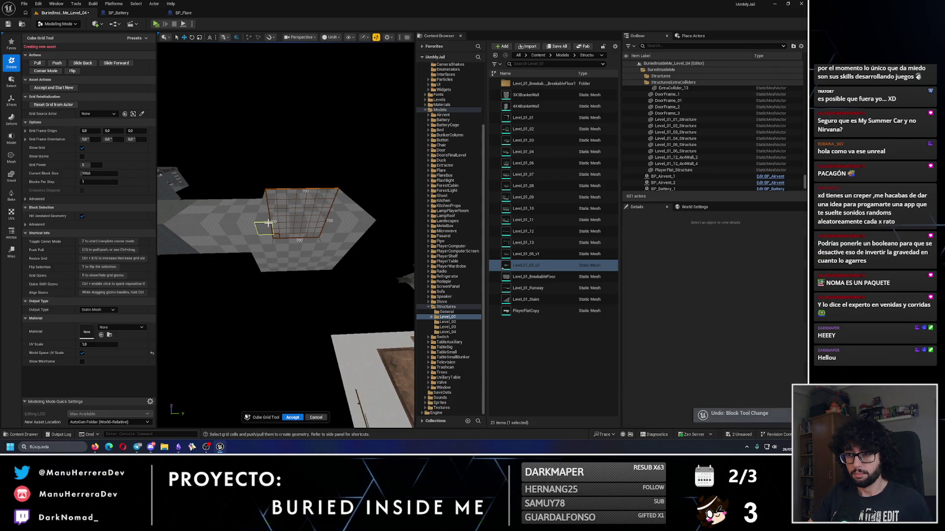
mouse_move(329, 265)
mouse_down()
mouse_move(302, 276)
mouse_move(276, 215)
mouse_up()
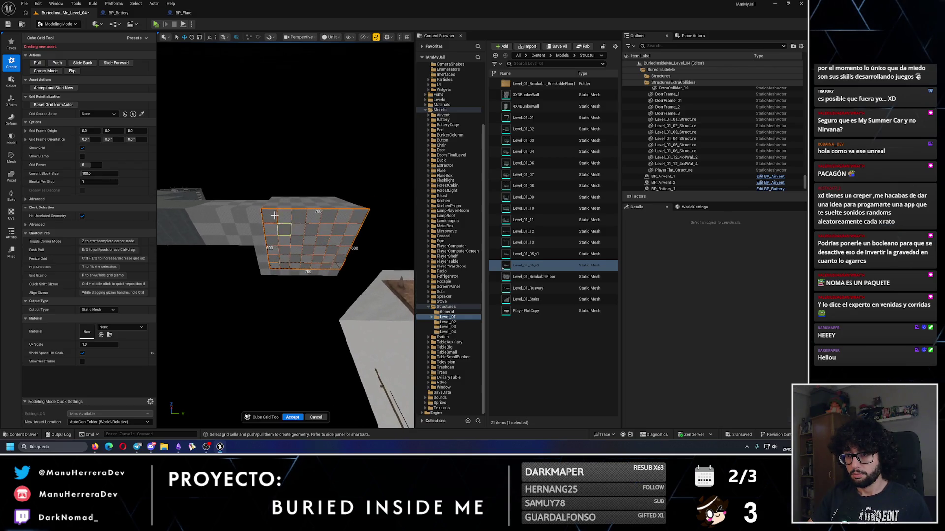
mouse_move(273, 265)
mouse_down()
mouse_move(258, 274)
mouse_move(273, 265)
mouse_up()
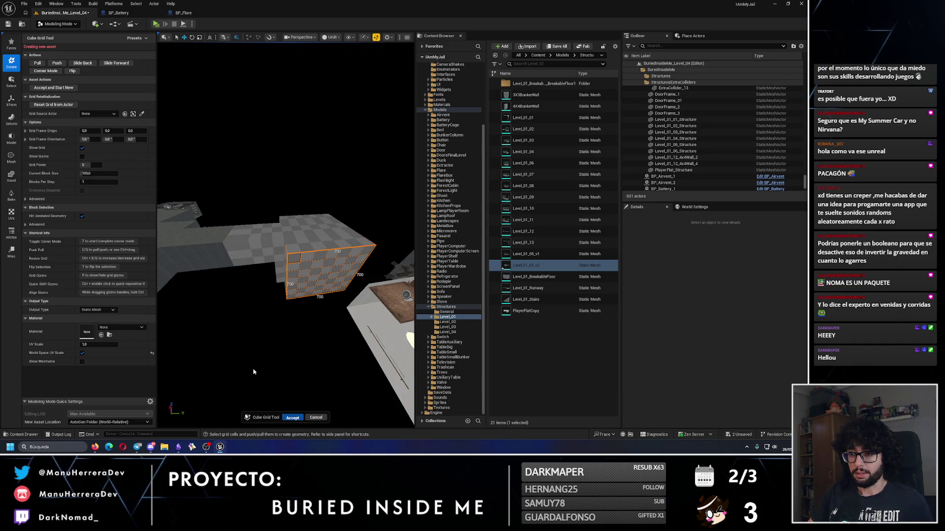
key(Return)
key(f)
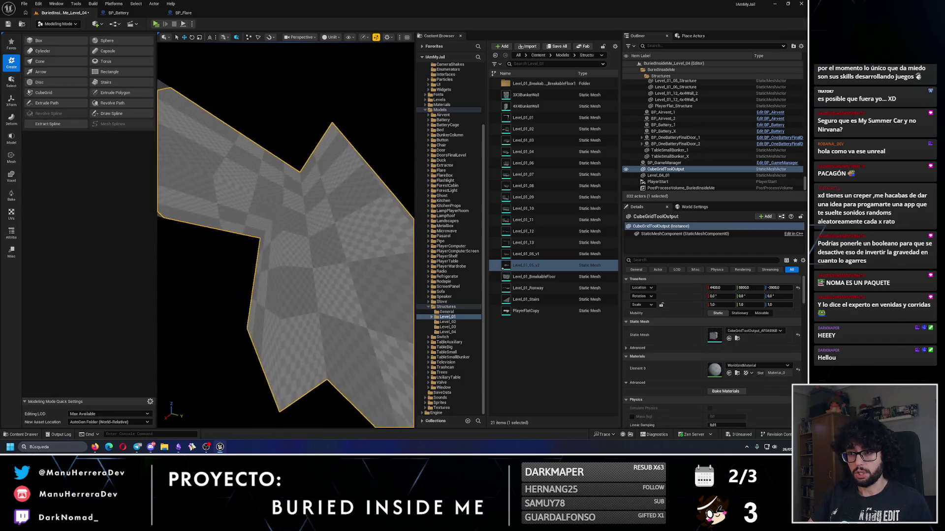
Undo the first CubeGridToolOutput and start a fresh Cube Grid mesh.
key(ctrl+z)
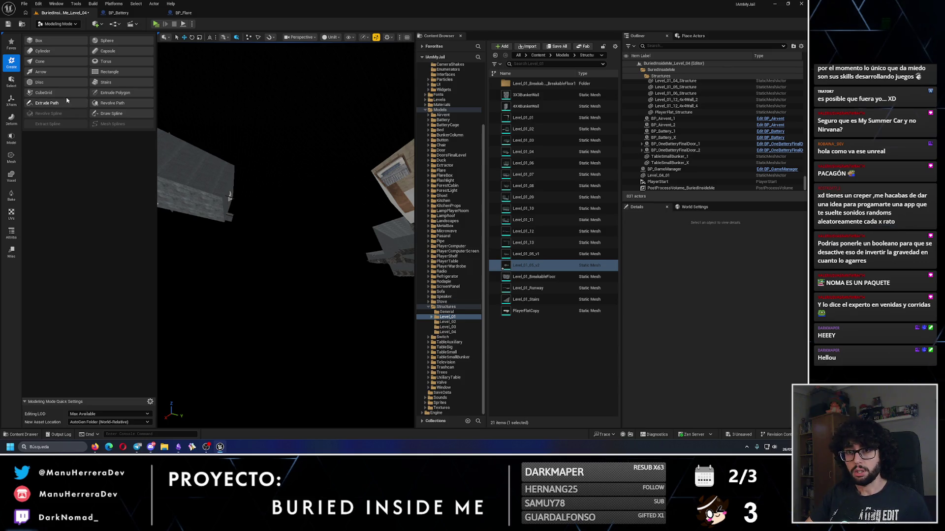
click(44, 92)
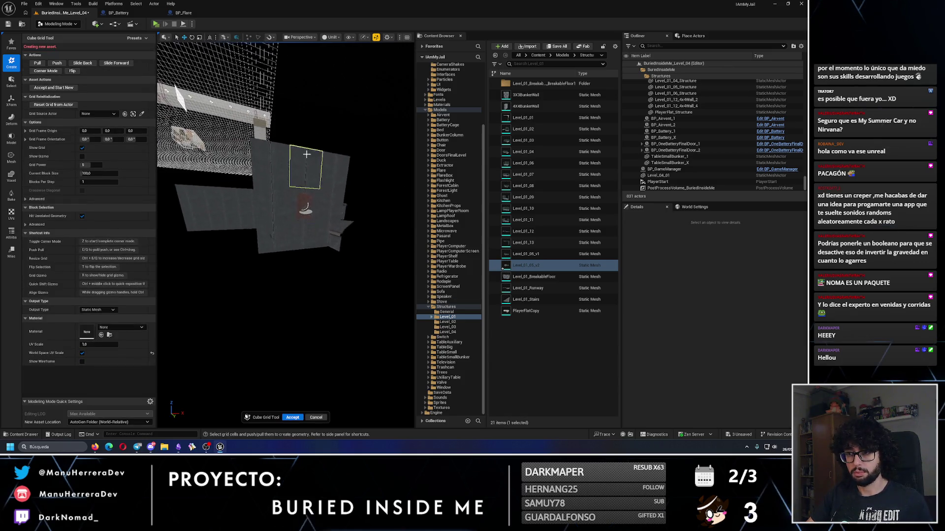
mouse_move(303, 246)
mouse_down()
mouse_move(319, 237)
mouse_move(310, 198)
mouse_up()
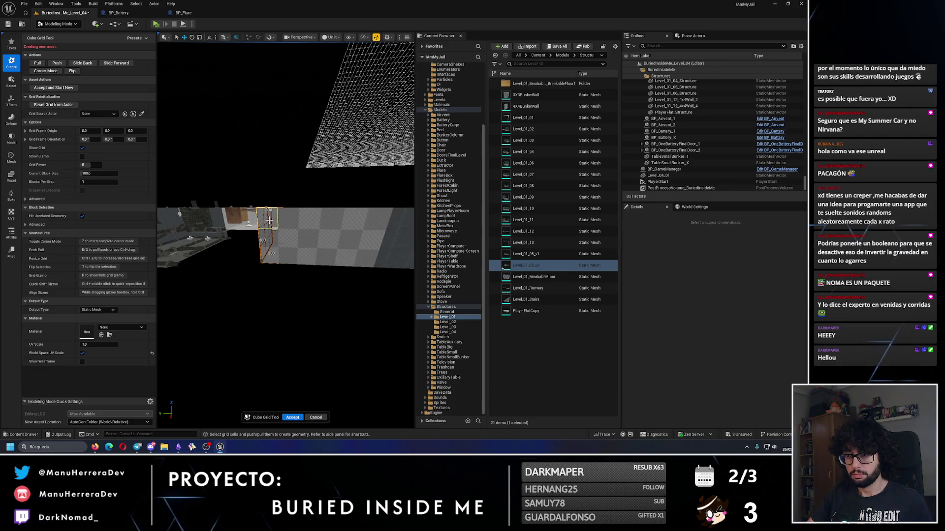
scroll(313, 255, up, 3)
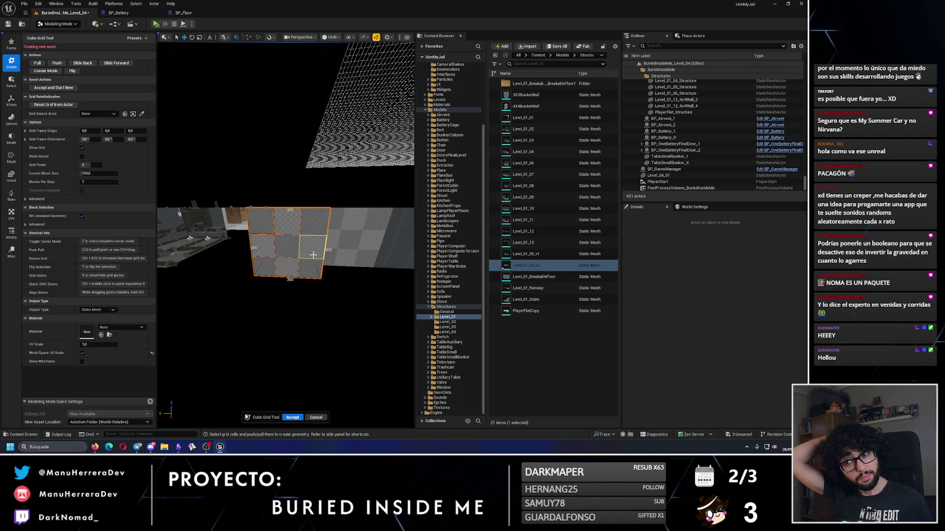
drag(307, 256, 219, 292)
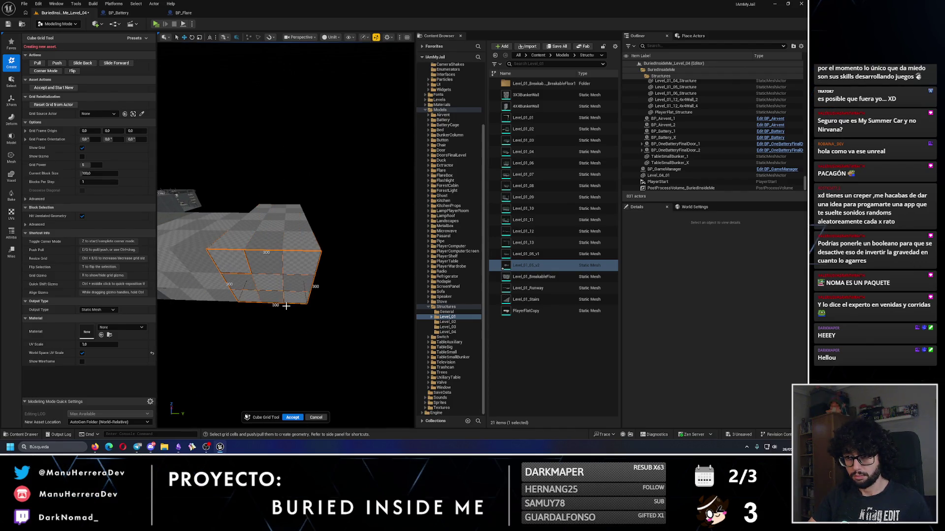
Rebuild the checkered blocks along the corridor, undoing one unwanted change.
drag(292, 299, 257, 266)
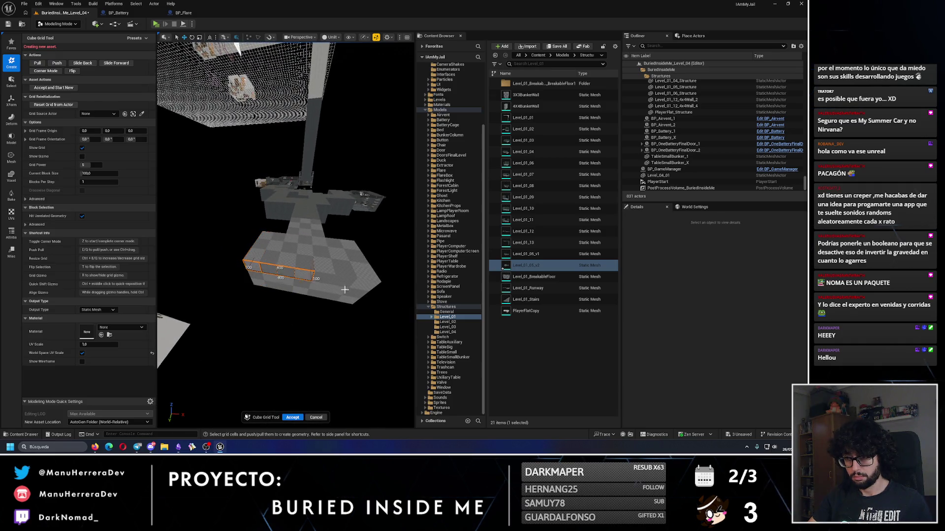
mouse_move(353, 298)
mouse_down()
mouse_move(295, 321)
mouse_move(247, 268)
mouse_up()
drag(334, 337, 270, 352)
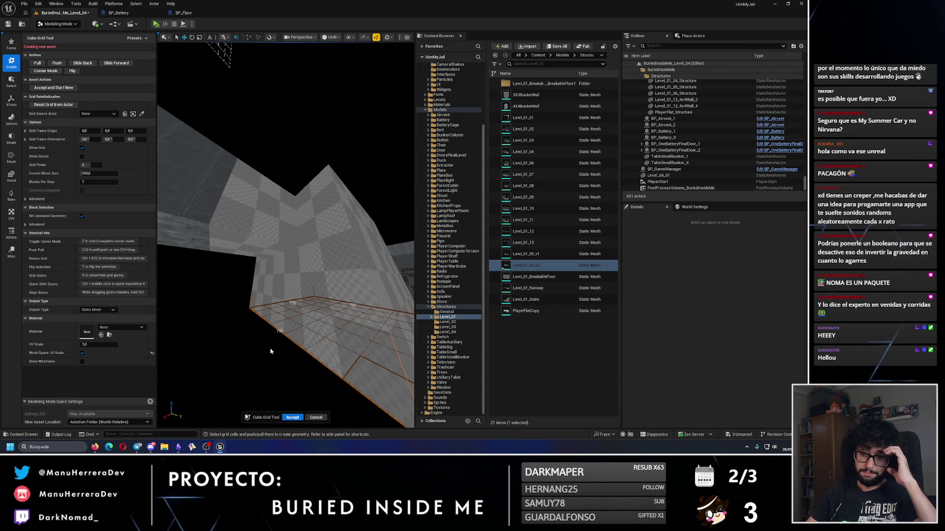
mouse_move(270, 352)
mouse_down()
mouse_move(261, 338)
mouse_move(289, 357)
mouse_move(345, 315)
mouse_up()
key(ctrl+z)
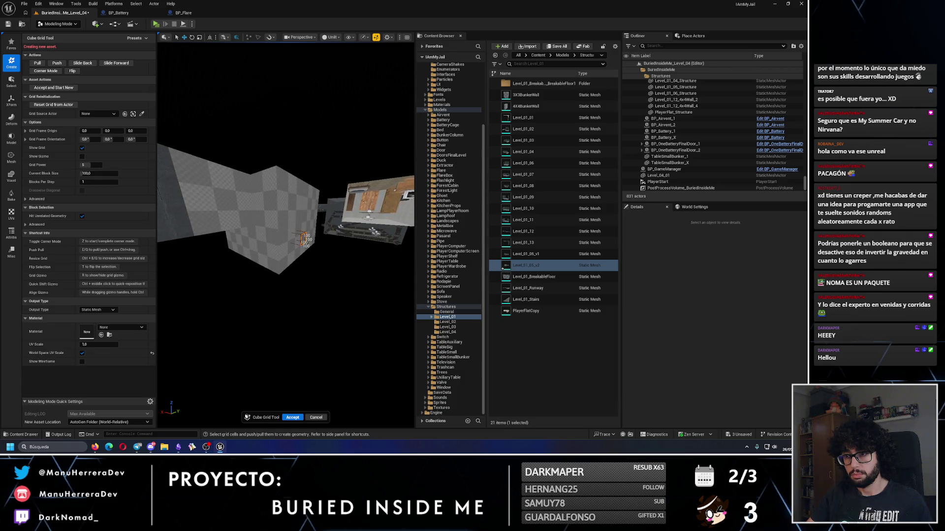
scroll(306, 250, up, 4)
mouse_move(332, 284)
mouse_down()
mouse_move(342, 280)
mouse_move(306, 276)
mouse_move(307, 384)
mouse_up()
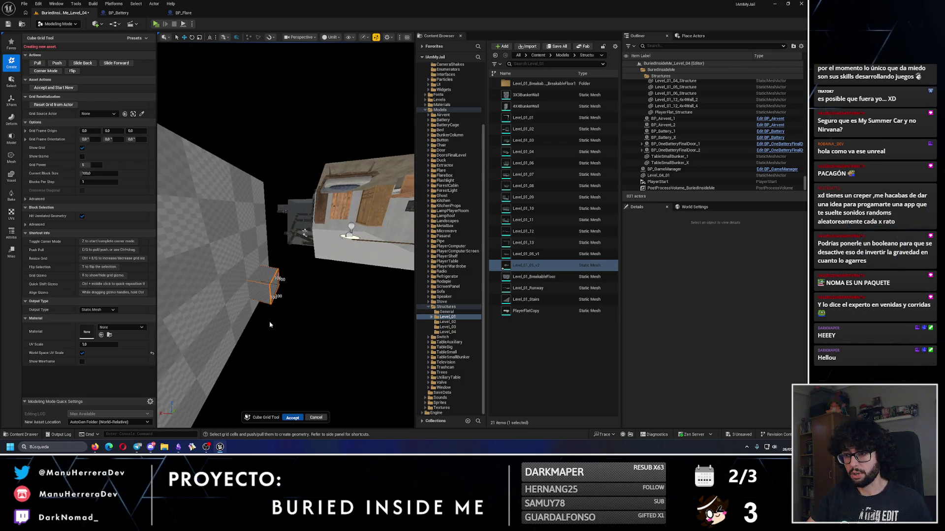
Accept the rebuilt mesh, save the level, and frame Level_01_05_Structure.
key(Return)
drag(279, 324, 268, 295)
click(14, 24)
click(235, 222)
key(f)
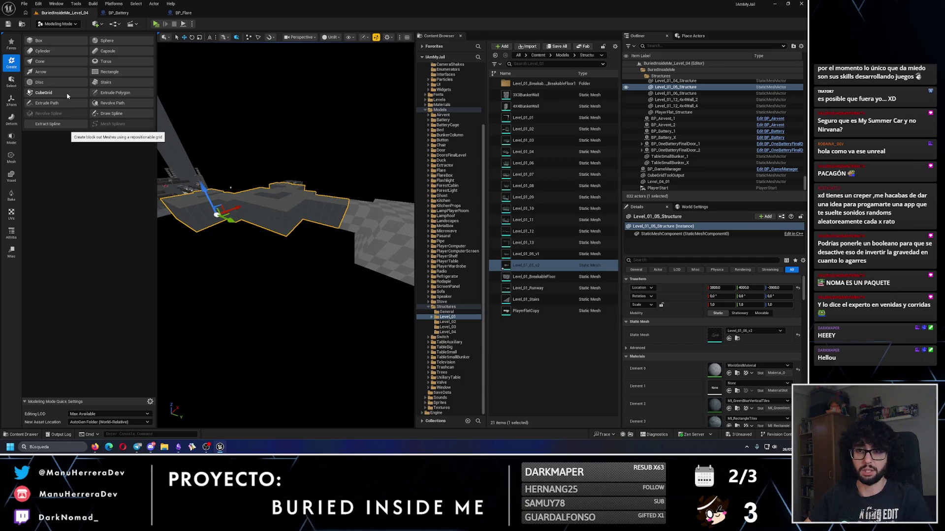
Flip a marquee-selected group of Level_01_05_Structure faces with PolyGroup Edit and accept.
click(16, 143)
click(48, 41)
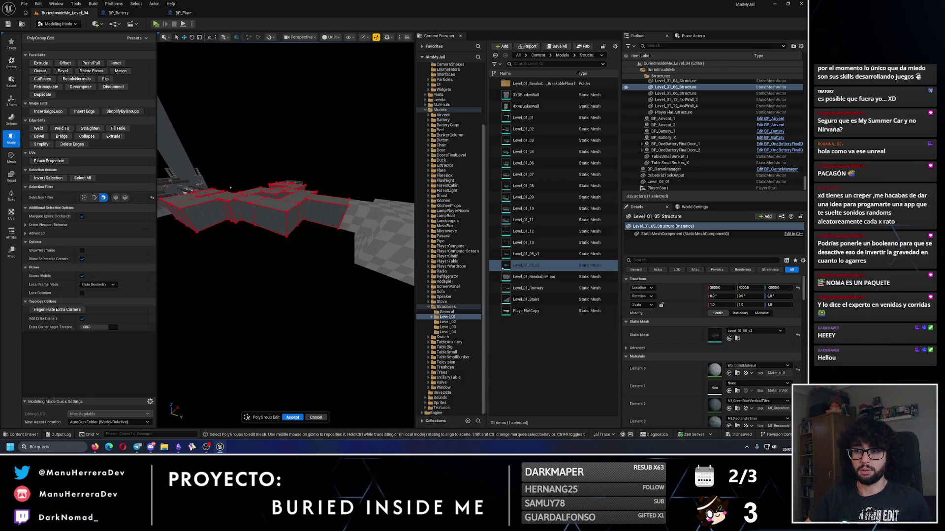
drag(217, 165, 281, 212)
drag(387, 276, 405, 289)
key(f)
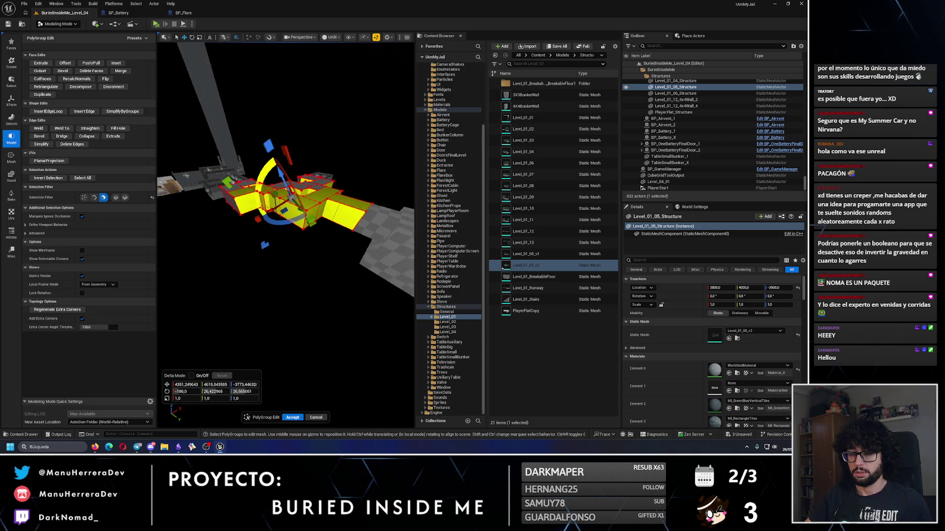
click(104, 81)
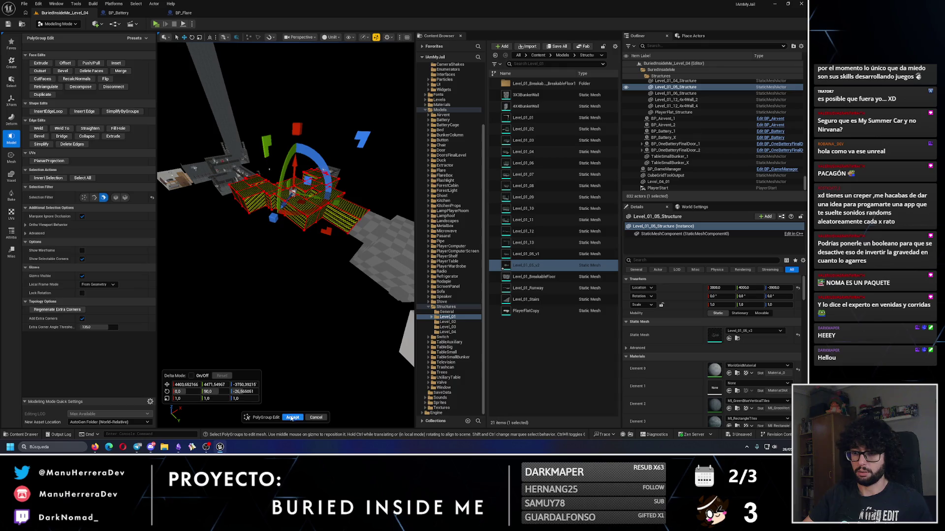
click(292, 418)
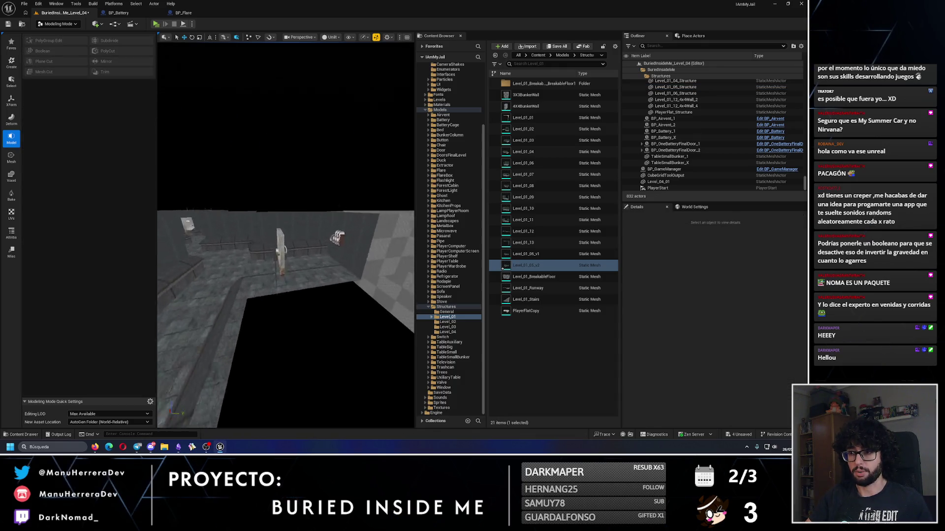
Reopen PolyGroup Edit on the structure, cancel it, and select CubeGridToolOutput.
click(280, 266)
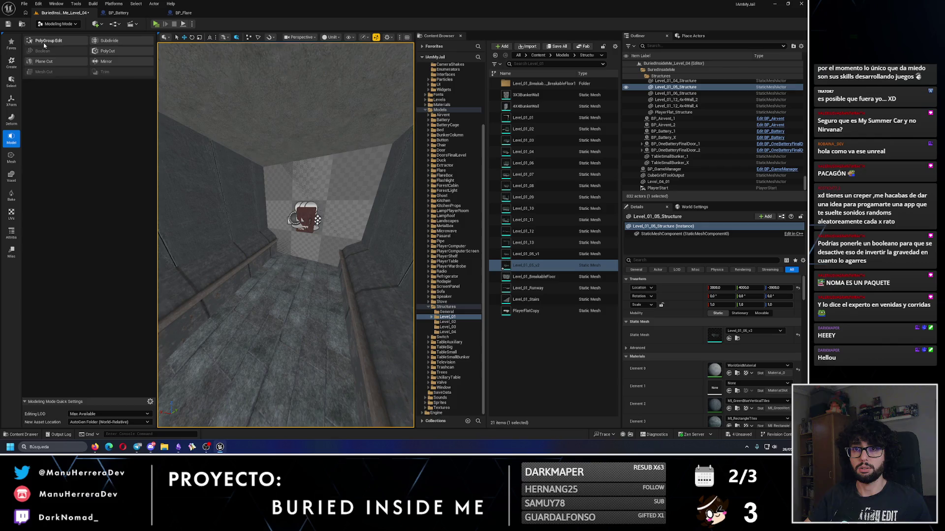
click(44, 42)
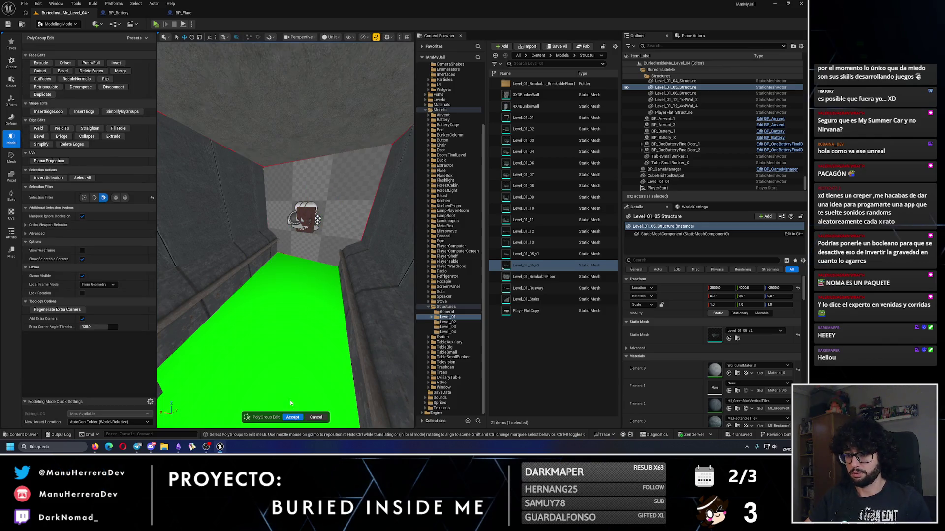
click(292, 418)
click(238, 226)
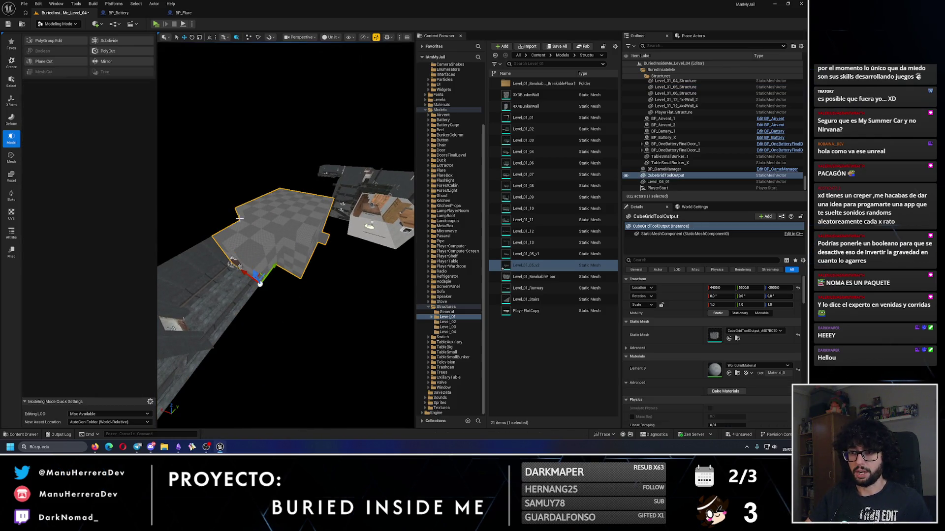
Select faces on CubeGridToolOutput in PolyGroup Edit and accept the edit.
click(67, 40)
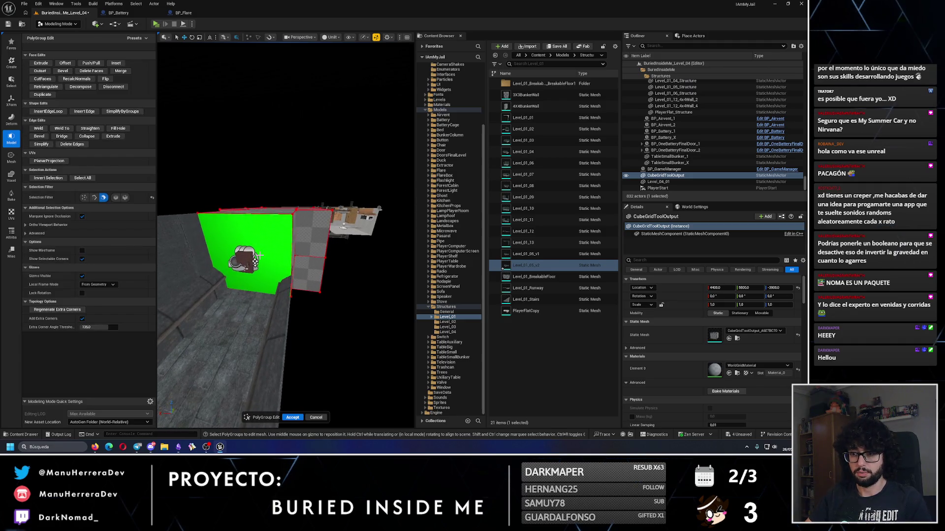
drag(260, 256, 226, 168)
drag(366, 344, 366, 344)
key(f)
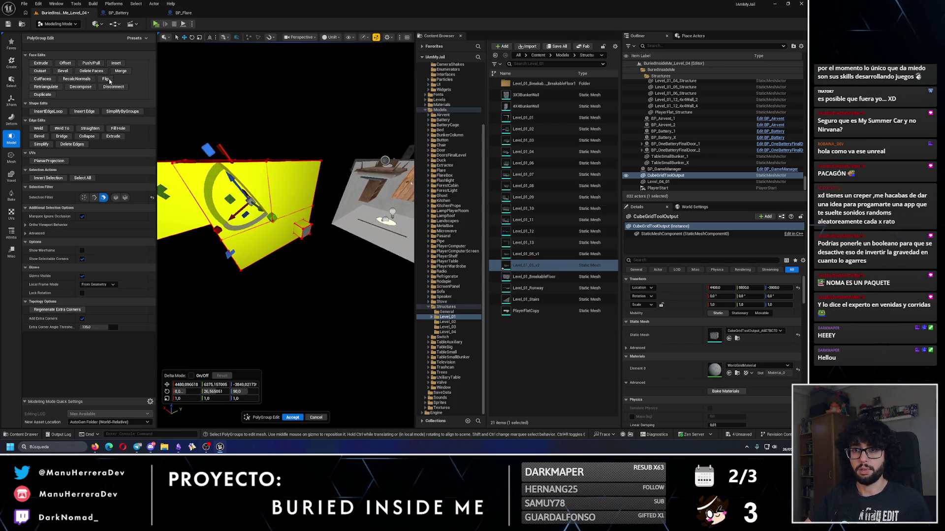
click(292, 418)
Alt-drag BP_BunkerDoorWithArc_7 along the corridor to create a door copy.
drag(255, 112, 215, 187)
click(215, 187)
drag(213, 149, 213, 149)
drag(220, 215, 236, 215)
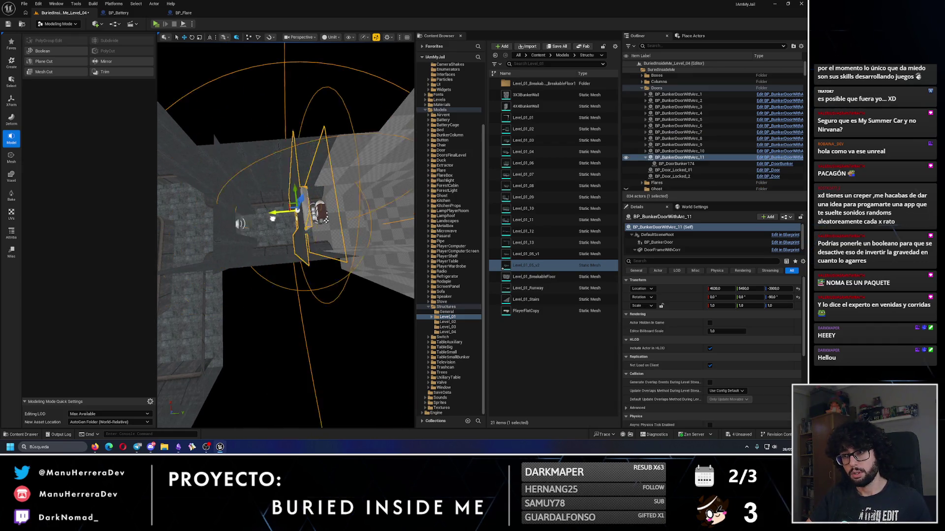
Delete the misplaced door copy, then retry copying BP_BunkerDoorWithArc_7 and undo it.
mouse_move(243, 173)
mouse_down()
mouse_move(203, 189)
mouse_move(154, 158)
mouse_up()
key(Delete)
key(shift+1)
click(157, 165)
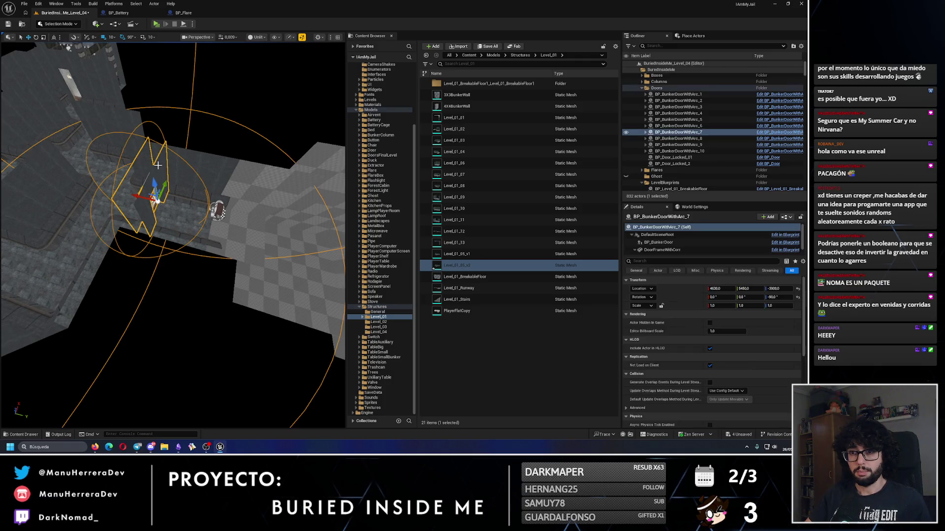
mouse_move(136, 196)
mouse_down()
mouse_move(148, 197)
mouse_move(118, 86)
mouse_move(124, 181)
mouse_up()
key(ctrl+z)
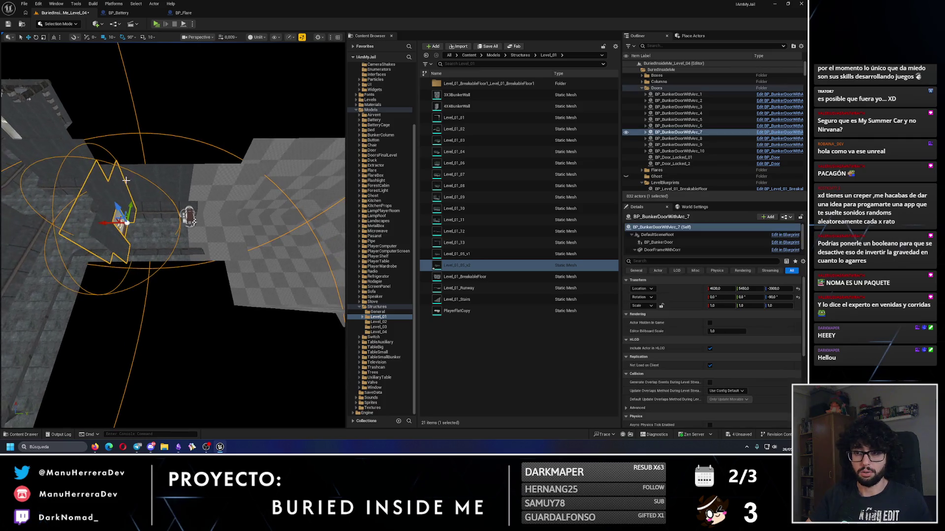
Set translate snapping to 100 units, save BuriedInsideMe_Level_04, and show the Levels folder.
click(109, 37)
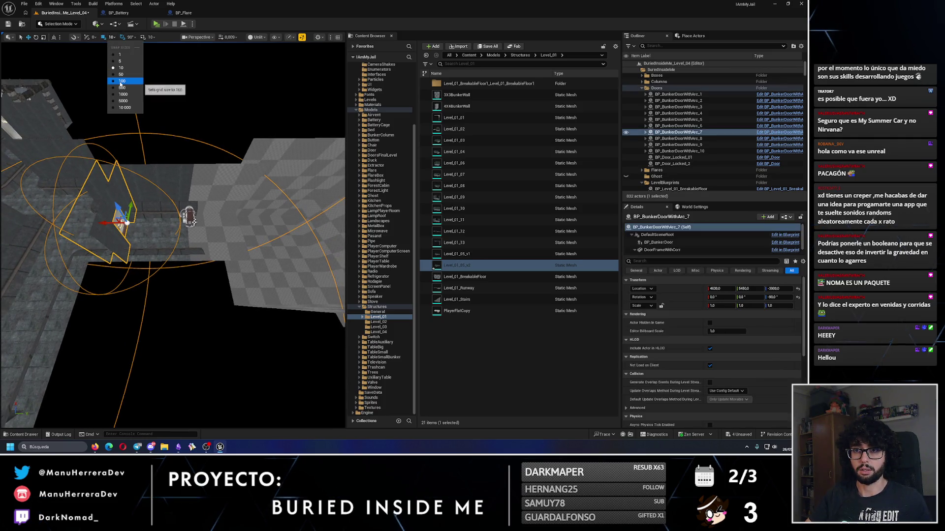
click(121, 81)
key(f)
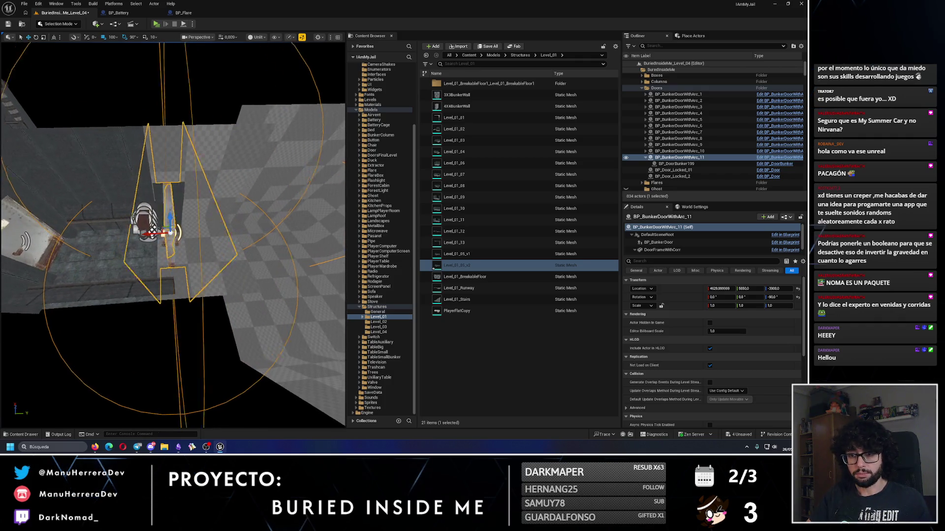
click(199, 219)
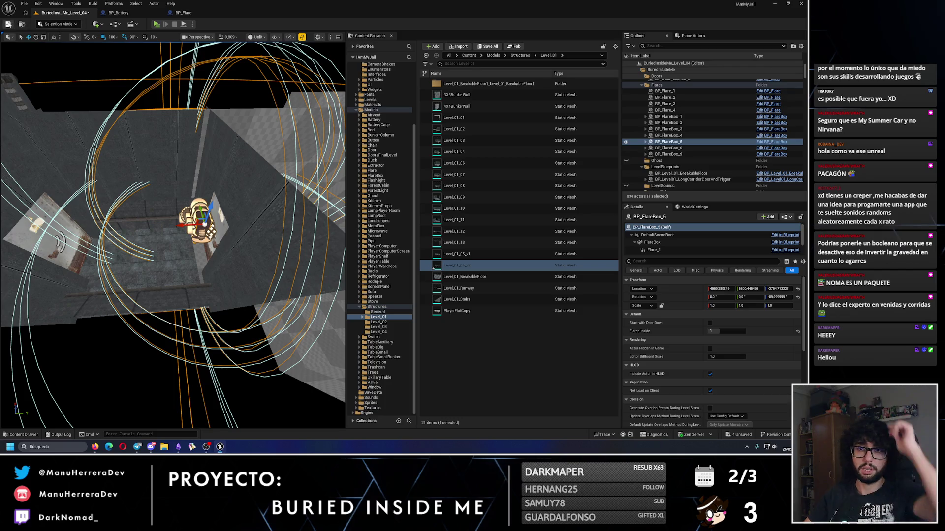
click(8, 24)
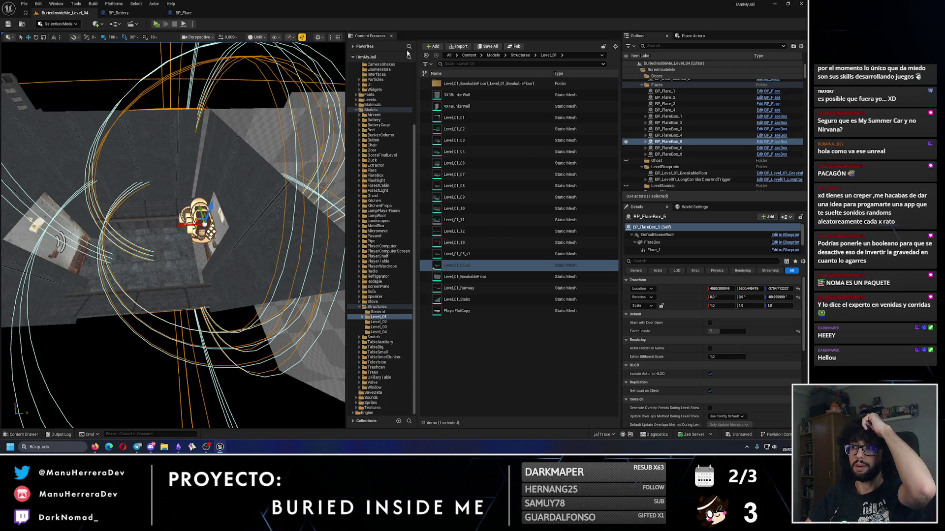
click(369, 100)
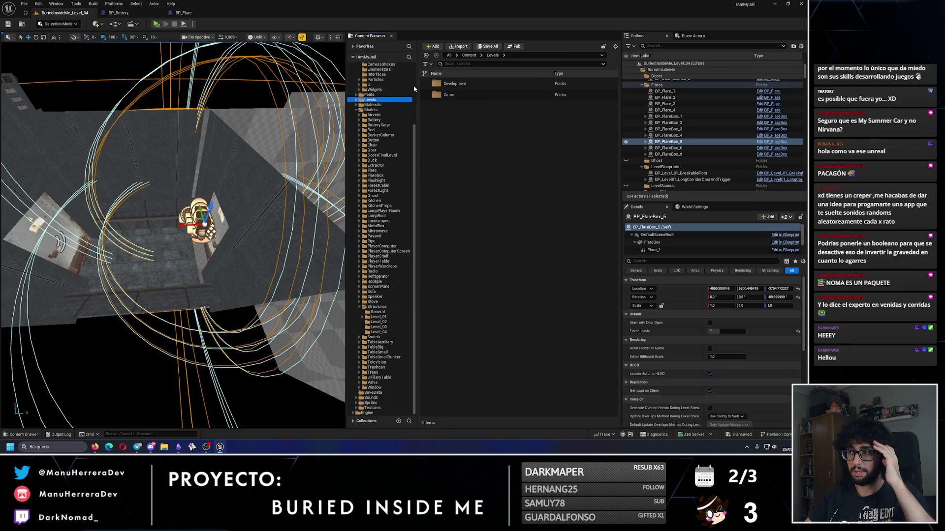
Open BuriedInsideMe_Level_01, saving changed assets, and inspect Level_01_05_Structure's mesh.
double_click(458, 94)
double_click(464, 106)
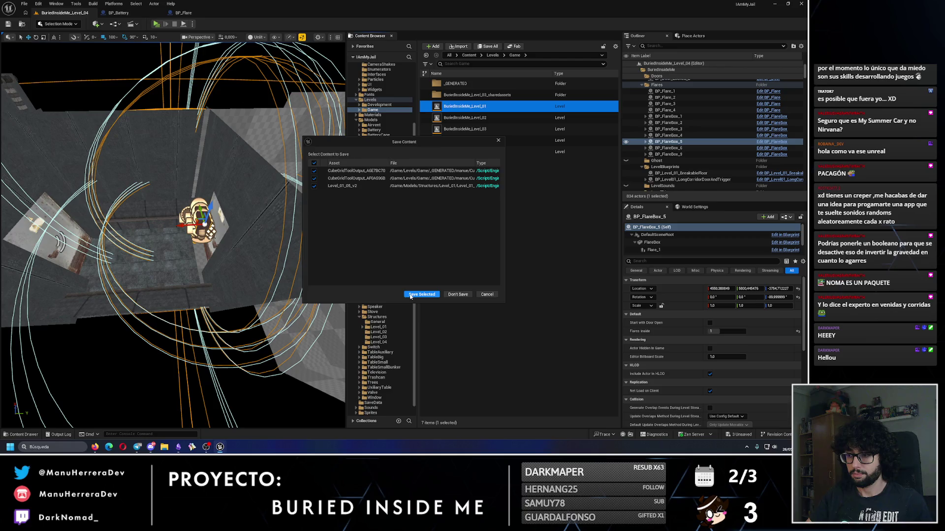
click(409, 294)
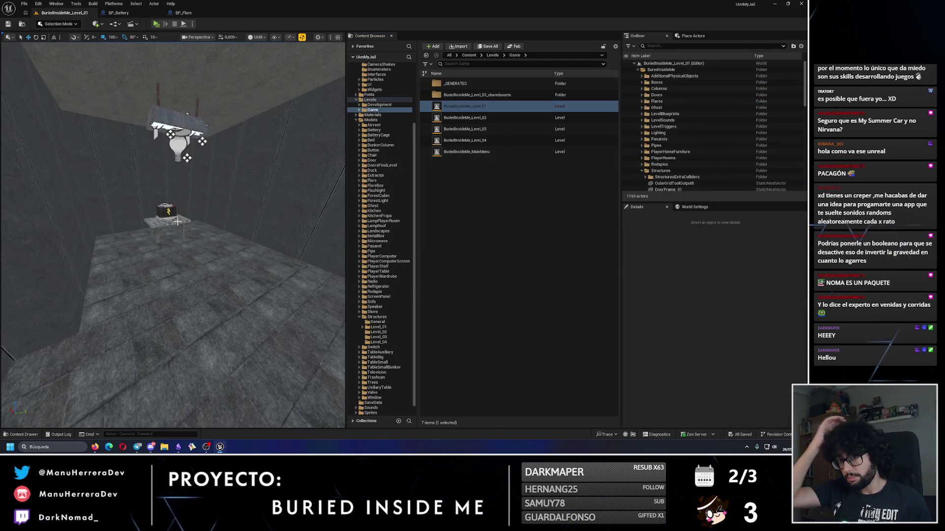
scroll(177, 221, down, 10)
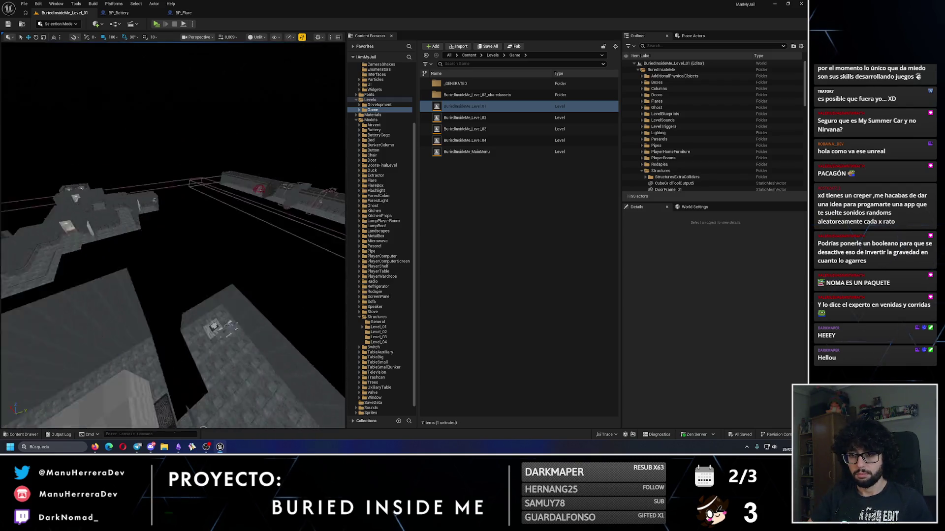
scroll(178, 222, up, 5)
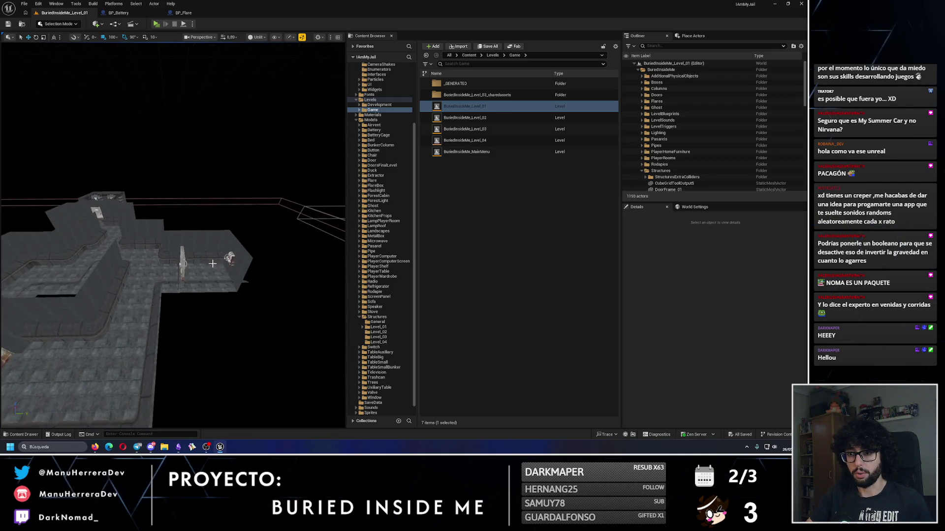
click(148, 266)
click(764, 333)
scroll(118, 266, up, 5)
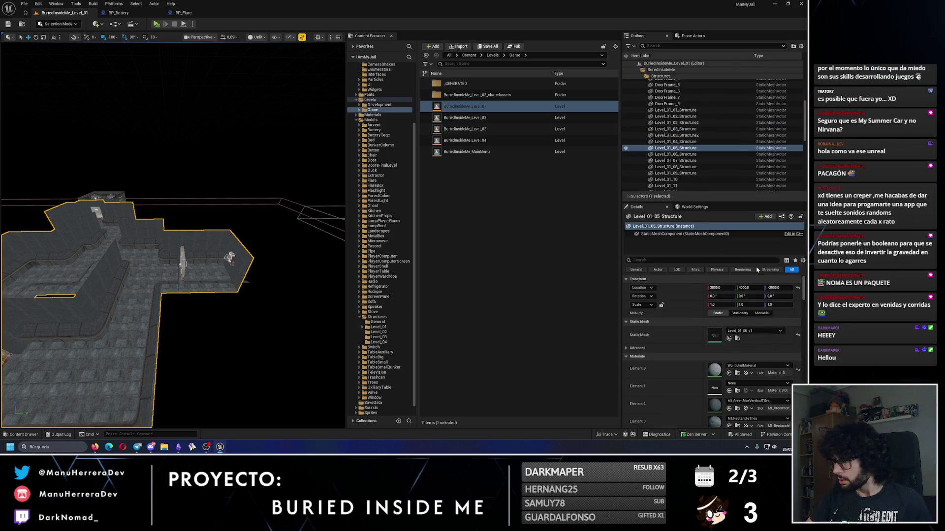
Copy BP_BunkerDoorWithArc_7 200 units along the corridor, save Level_01, then open BuriedInsideMe_MainMenu.
click(117, 267)
key(ctrl+d)
mouse_move(116, 267)
mouse_down()
mouse_move(198, 295)
mouse_move(42, 46)
mouse_up()
click(10, 37)
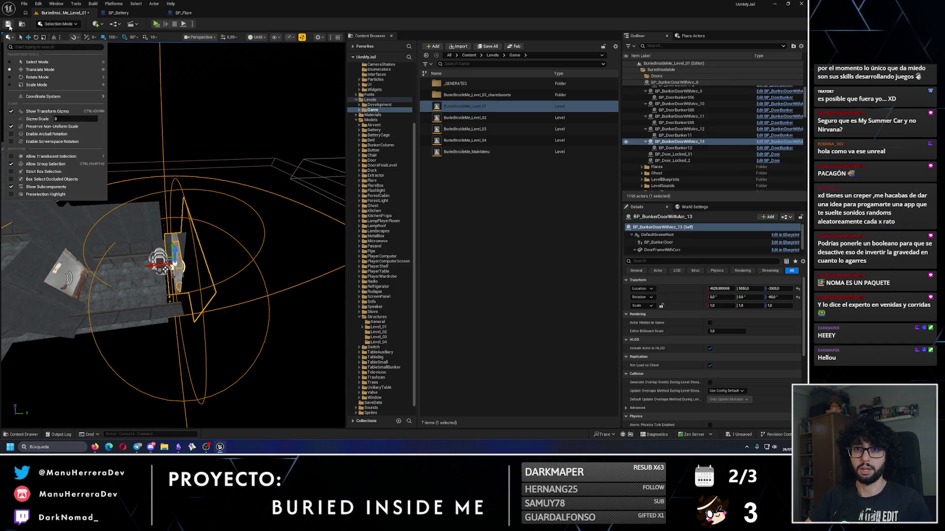
key(ctrl+s)
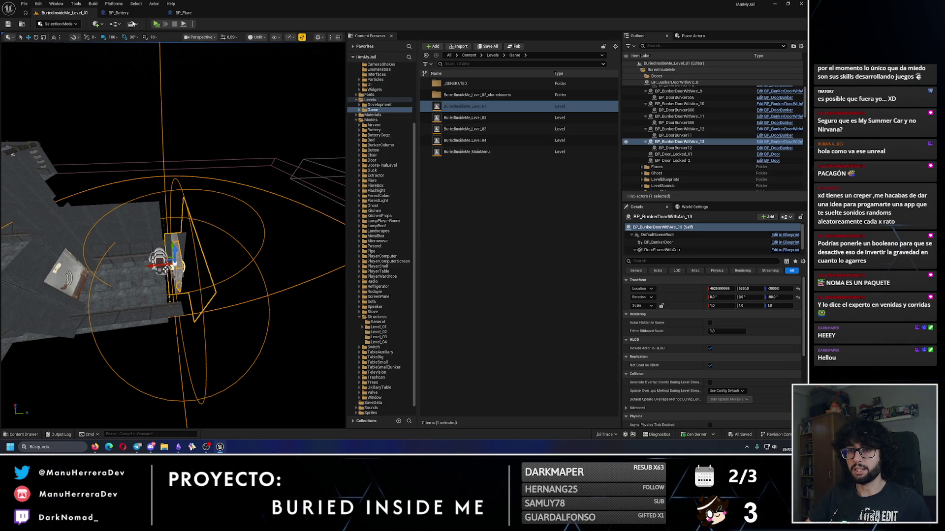
double_click(462, 152)
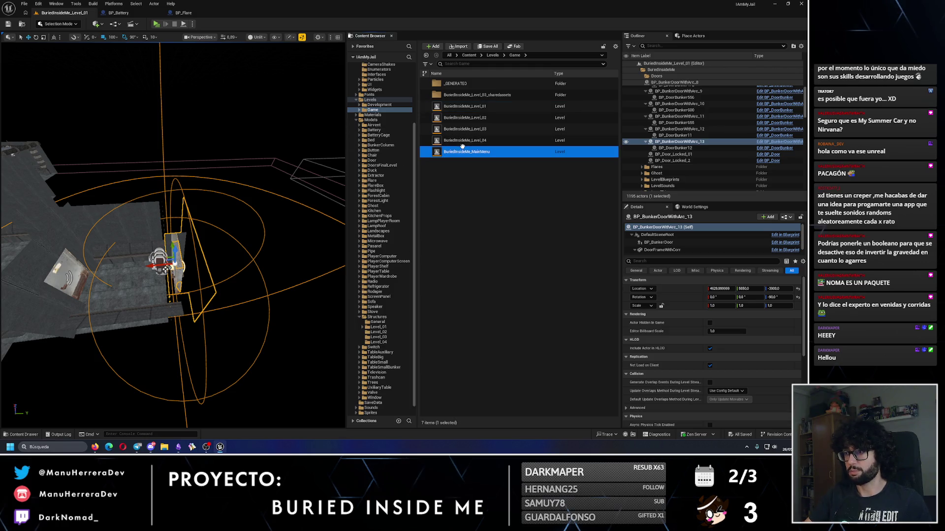
Open BuriedInsideMe_Level_04, inspect the blockout, door copy and structure, and switch to four viewports.
double_click(463, 141)
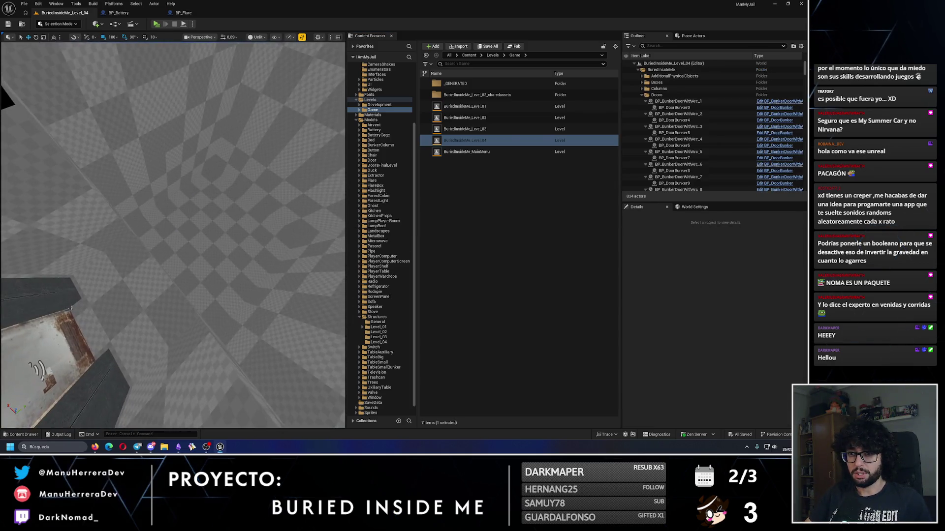
click(172, 197)
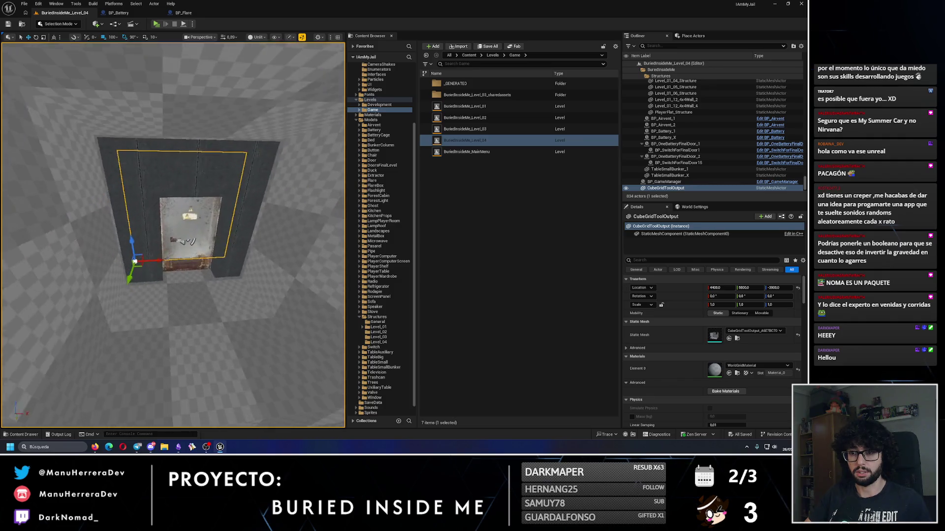
click(189, 232)
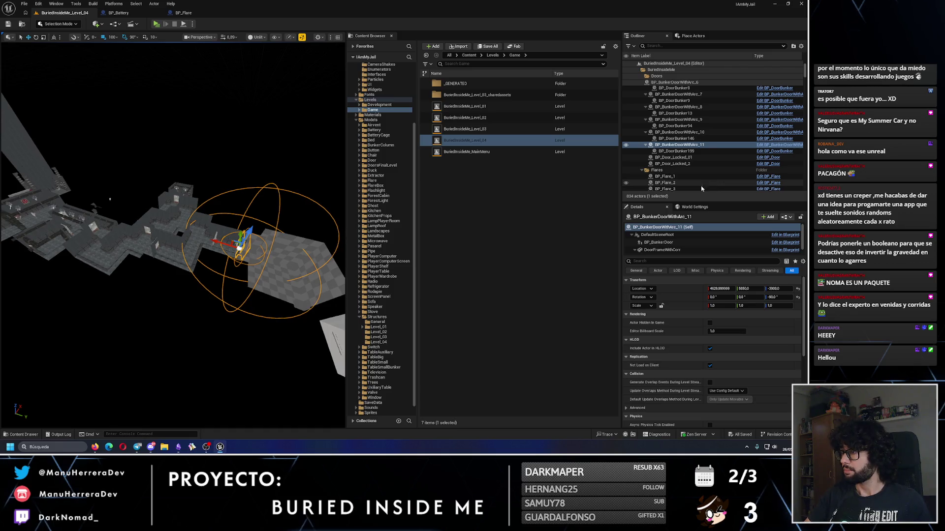
click(265, 250)
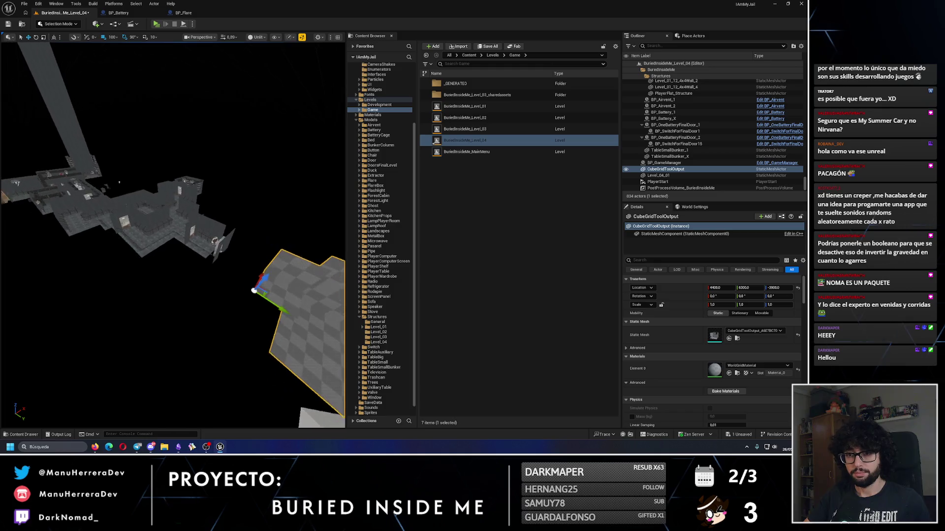
click(155, 239)
drag(326, 200, 243, 45)
click(338, 38)
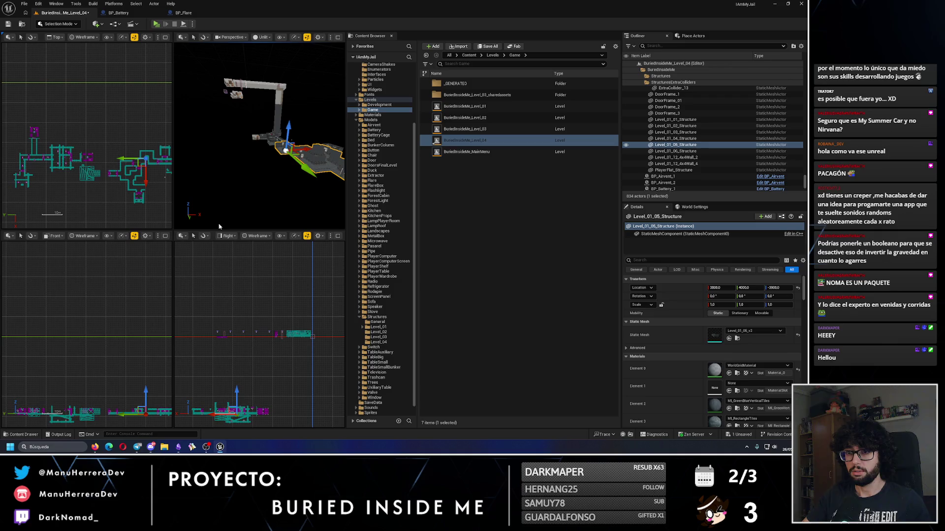
Marquee-select 446 actors in the Top view, try rotating them, then undo the rotation.
scroll(128, 211, down, 1)
mouse_move(162, 177)
mouse_down()
mouse_move(63, 155)
mouse_move(76, 157)
mouse_up()
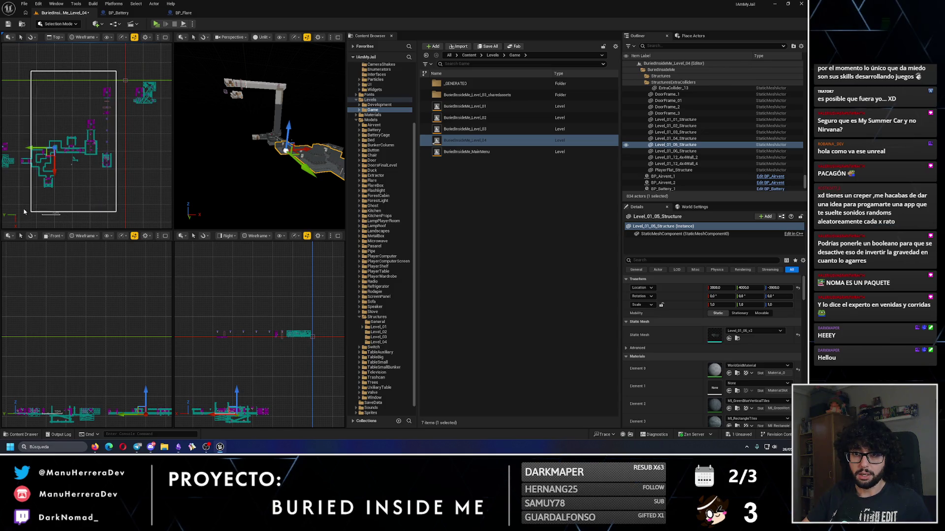
drag(19, 212, 20, 212)
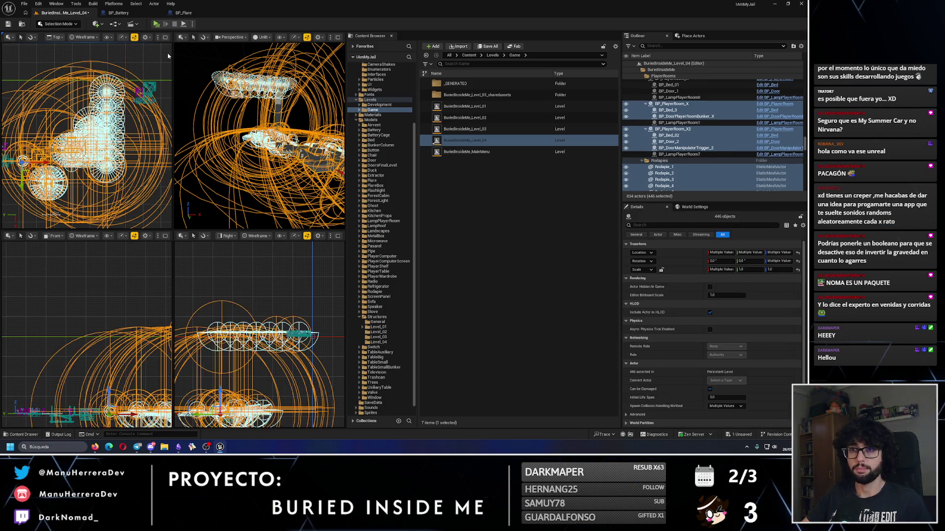
click(338, 37)
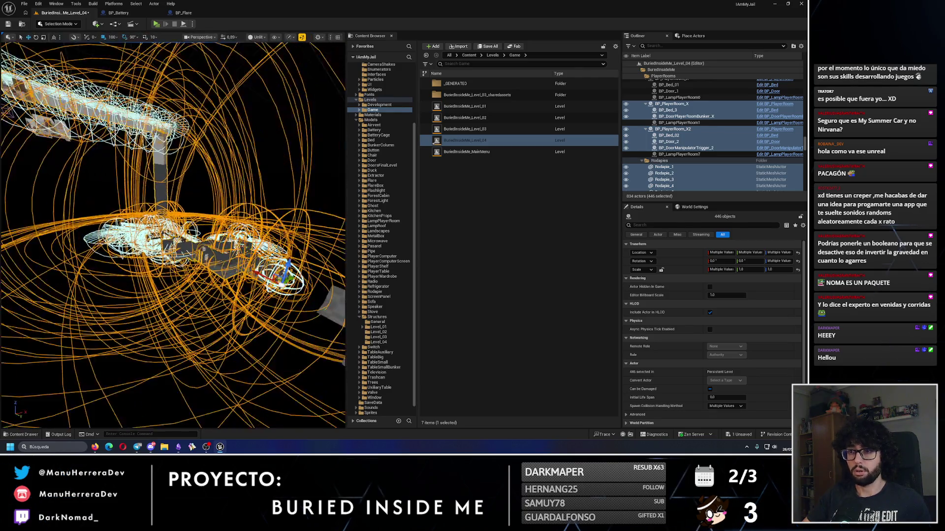
drag(231, 154, 232, 154)
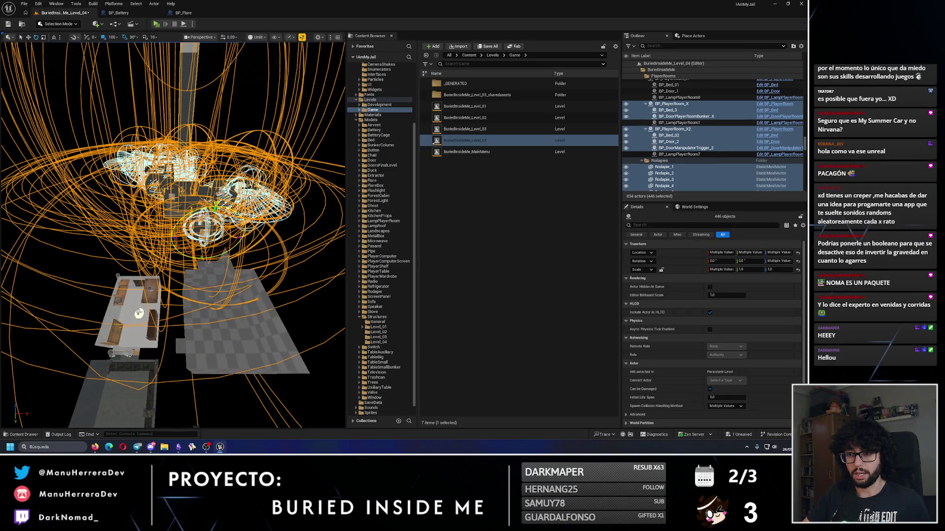
drag(236, 224, 282, 212)
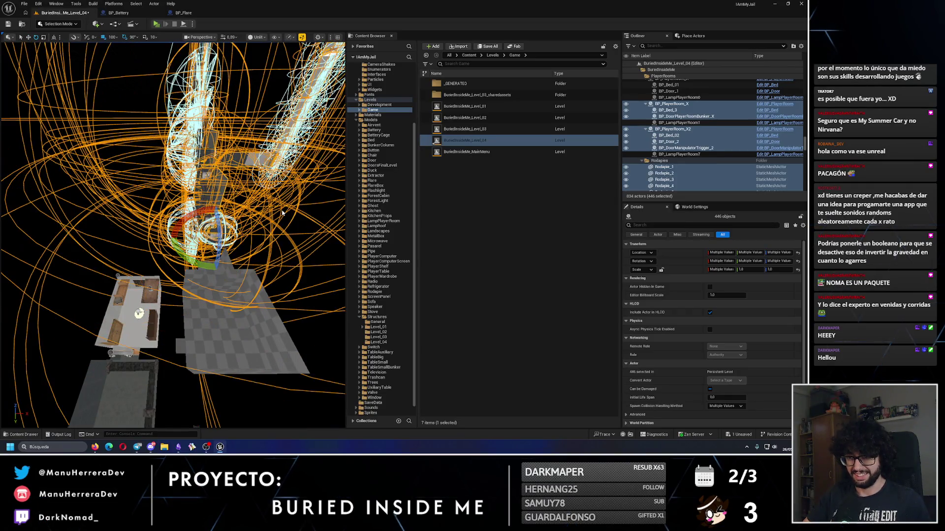
click(315, 224)
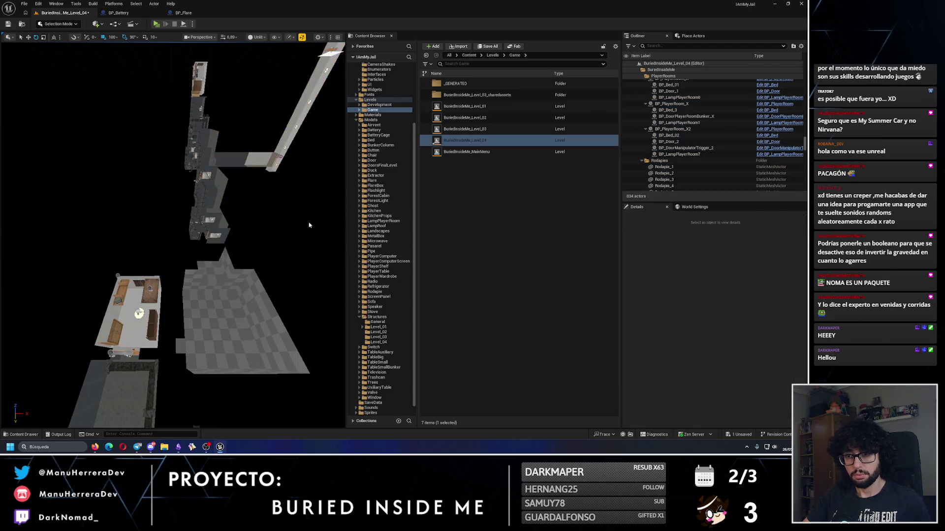
drag(254, 223, 254, 223)
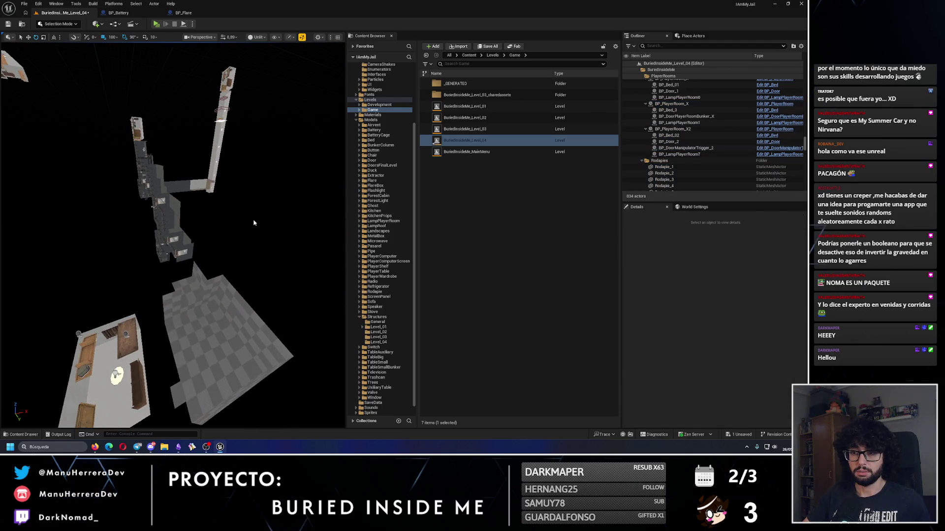
key(ctrl+z)
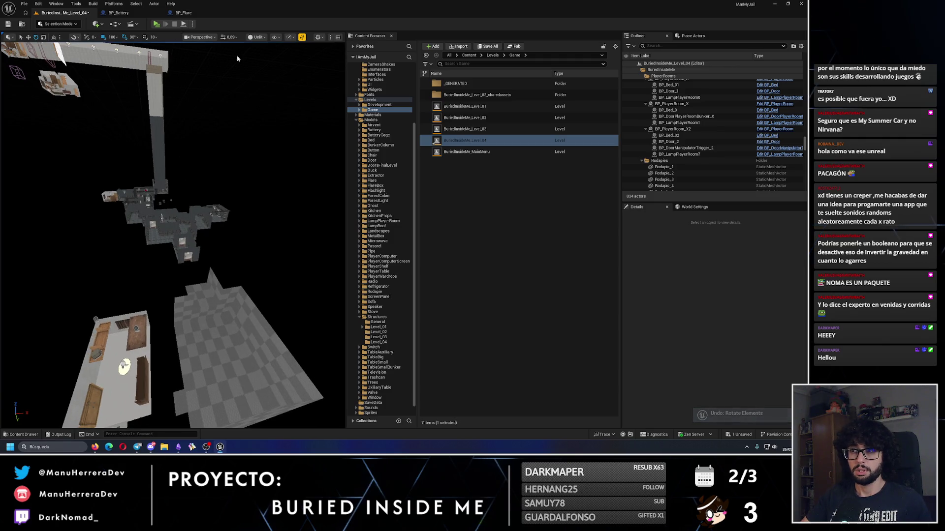
Reselect the whole level layout from the Top view and rotate it to a new orientation.
click(339, 37)
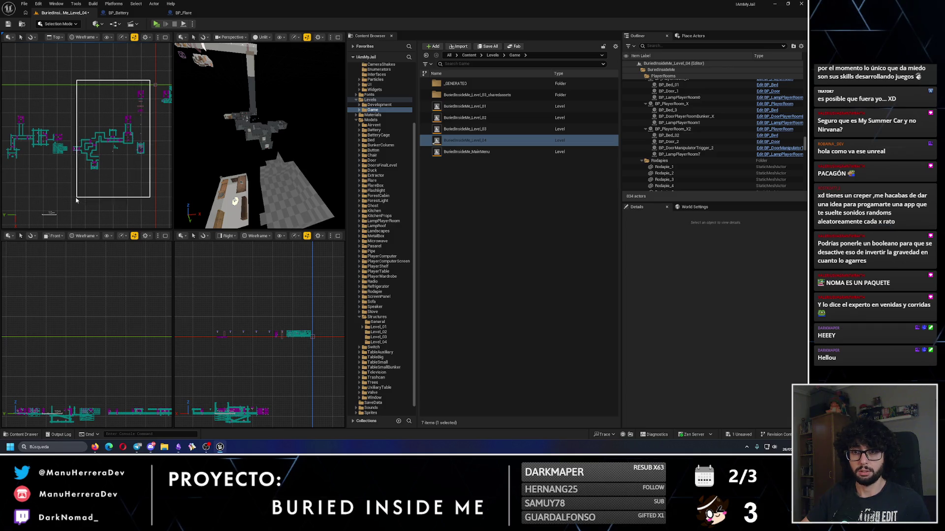
drag(69, 198, 70, 198)
click(338, 38)
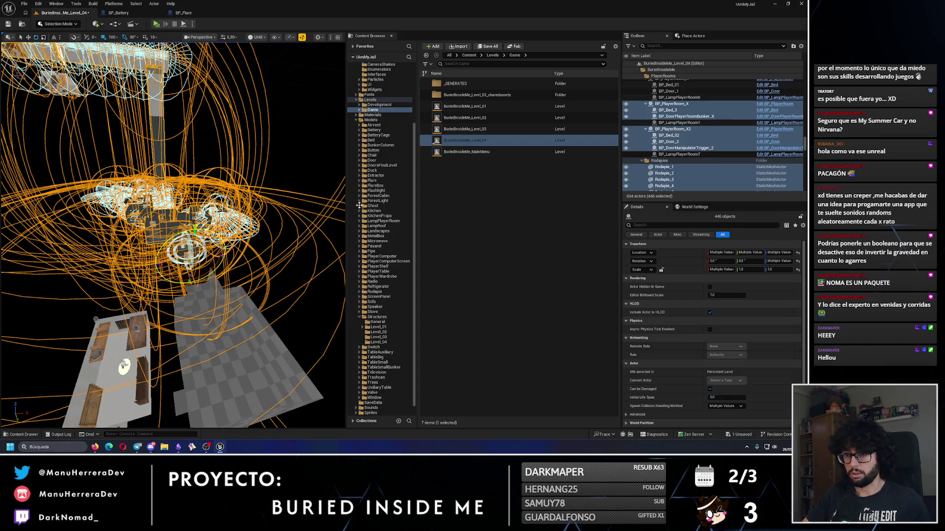
click(249, 244)
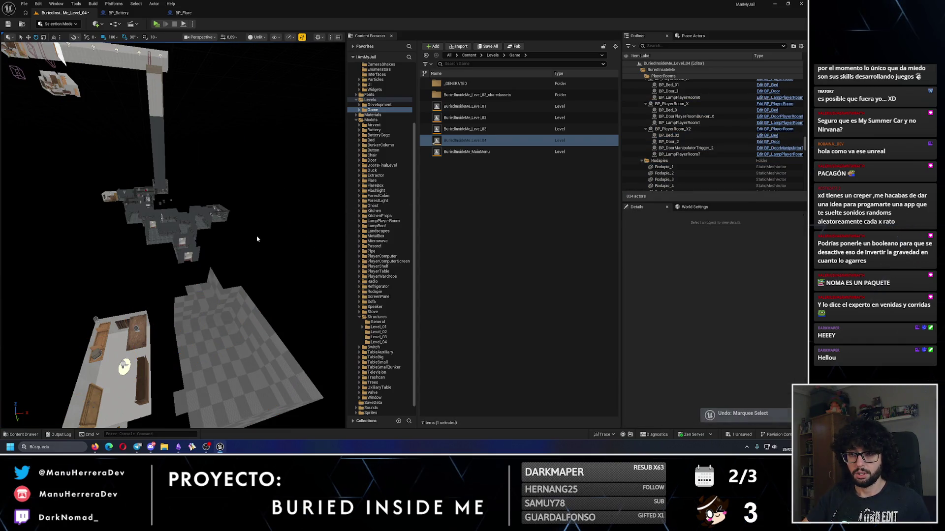
click(338, 37)
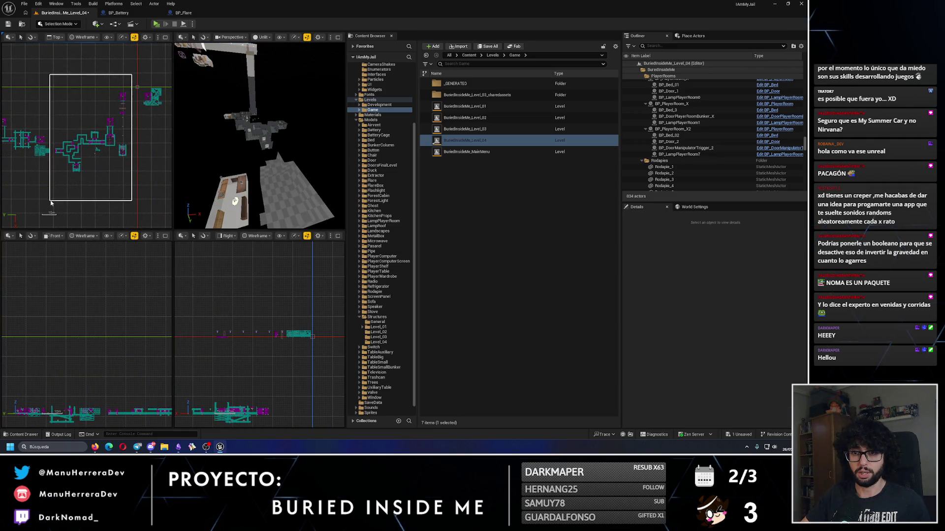
drag(51, 203, 51, 203)
drag(291, 101, 302, 144)
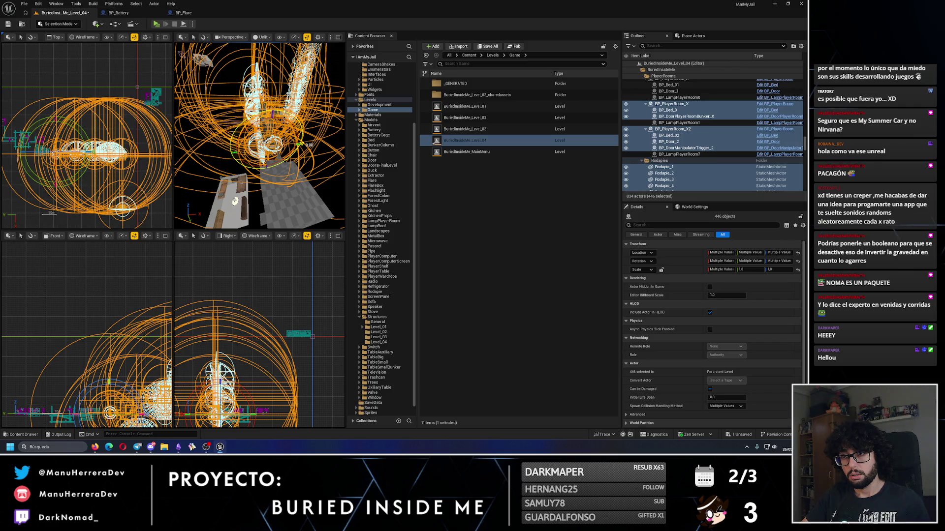
drag(301, 144, 334, 119)
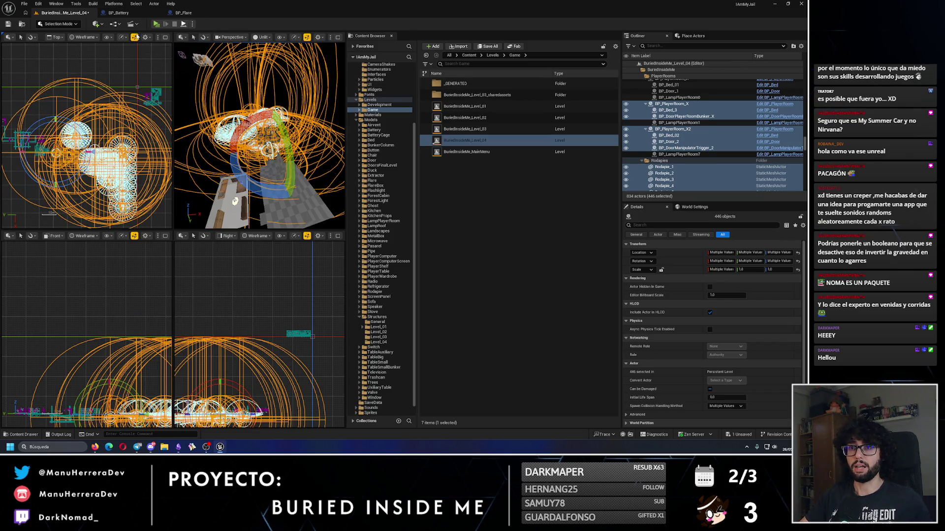
Maximize Perspective, orbit to inspect the rotated level, and select CubeGridToolOutput.
click(338, 37)
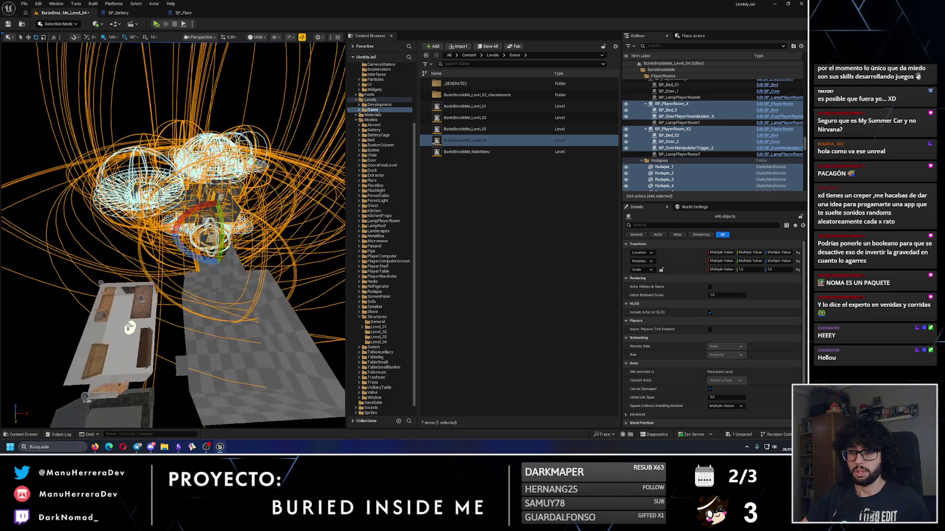
drag(220, 187, 220, 187)
mouse_move(110, 237)
mouse_down()
mouse_move(168, 241)
mouse_move(171, 224)
mouse_up()
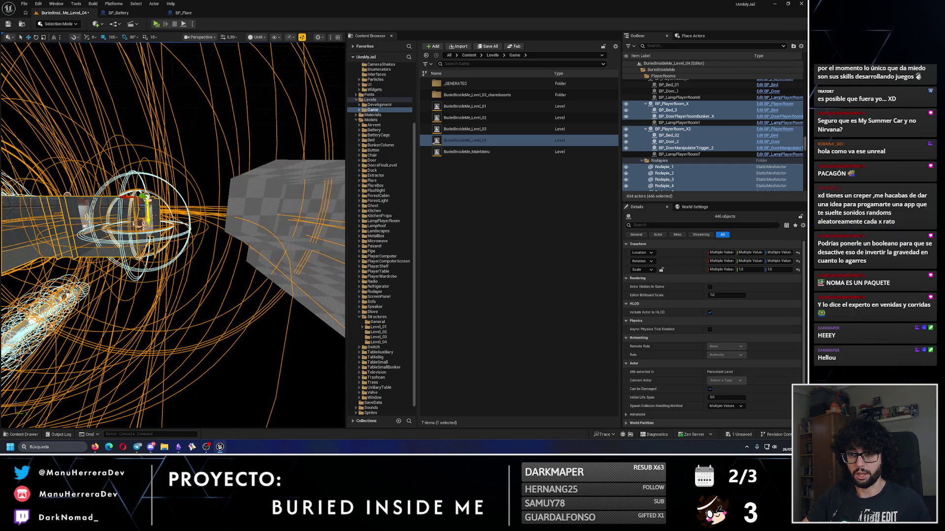
drag(142, 182, 142, 182)
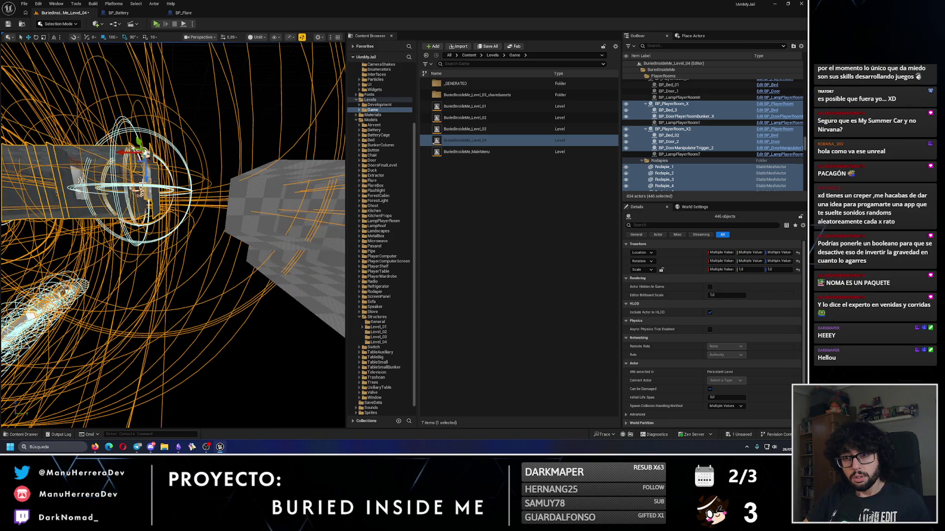
click(245, 190)
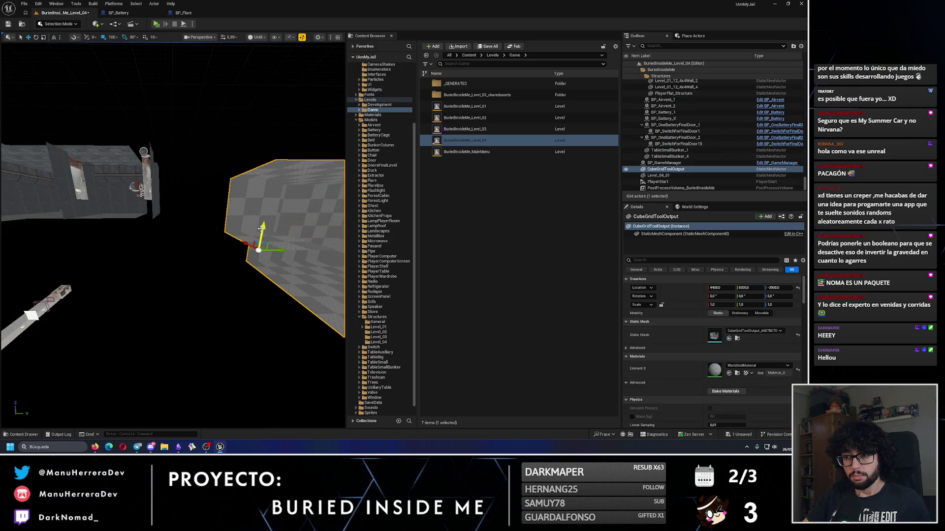
Slide CubeGridToolOutput toward the wall, nudging it 100 then back 50 units on X.
drag(261, 228, 262, 228)
mouse_move(232, 172)
mouse_down()
mouse_move(207, 193)
mouse_move(236, 176)
mouse_up()
drag(219, 216, 147, 203)
drag(193, 233, 193, 233)
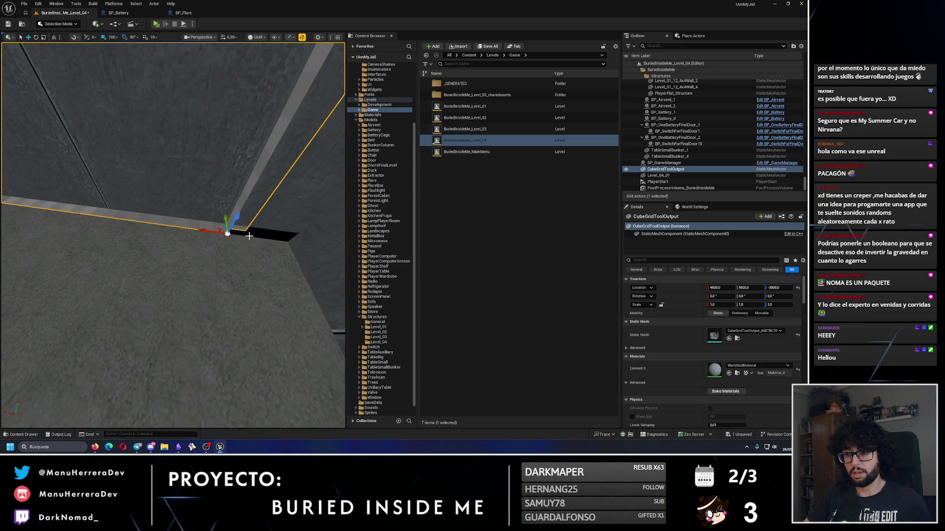
drag(207, 231, 197, 232)
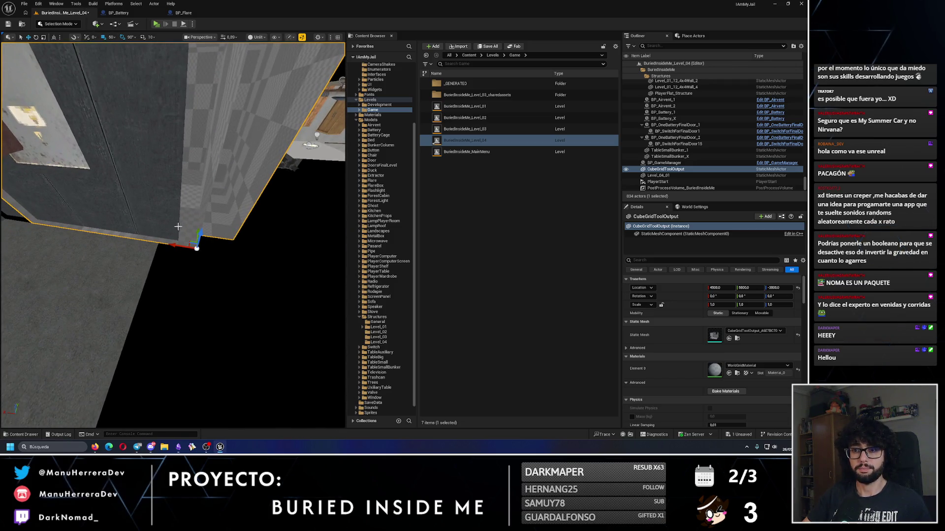
drag(178, 245, 167, 244)
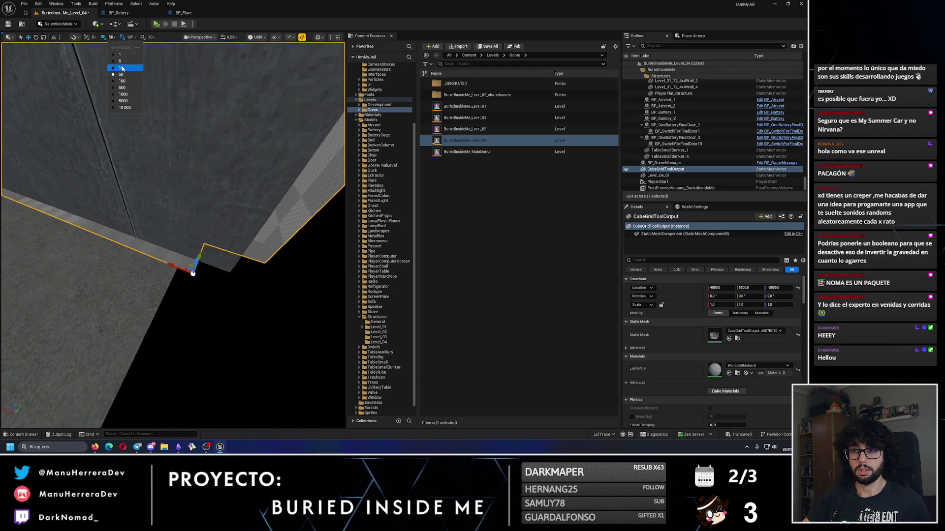
Inspect the rooms from above and select BP_Level_01_BreakableFloor.
mouse_move(158, 261)
mouse_down()
mouse_move(143, 290)
mouse_move(152, 305)
mouse_move(345, 209)
mouse_up()
click(187, 276)
mouse_move(172, 236)
mouse_down()
mouse_move(200, 204)
mouse_move(182, 216)
mouse_up()
click(183, 217)
Frame and delete the BP_Level_01_BreakableFloor actor.
key(f)
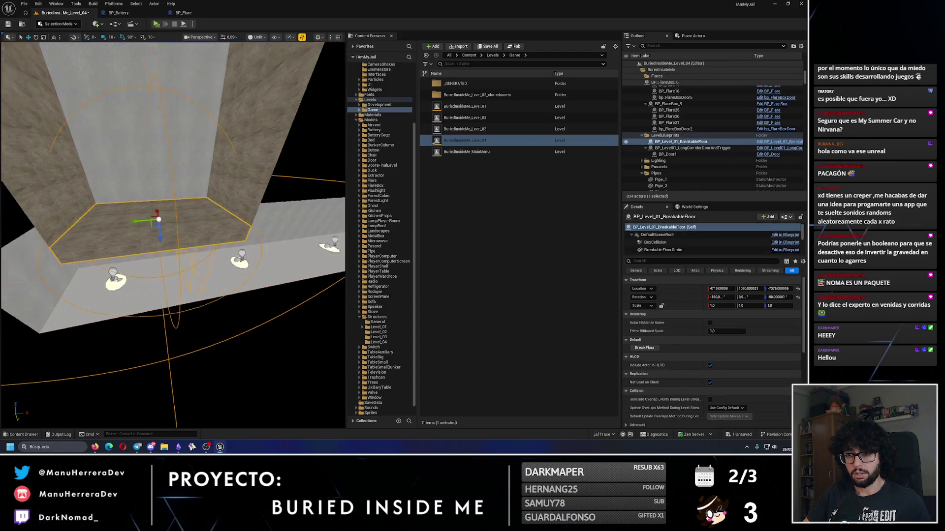
key(Delete)
drag(224, 243, 224, 244)
Slide BP_Level01_LongCorridorDoorAndTrigger along the corridor wall, then delete it.
click(179, 211)
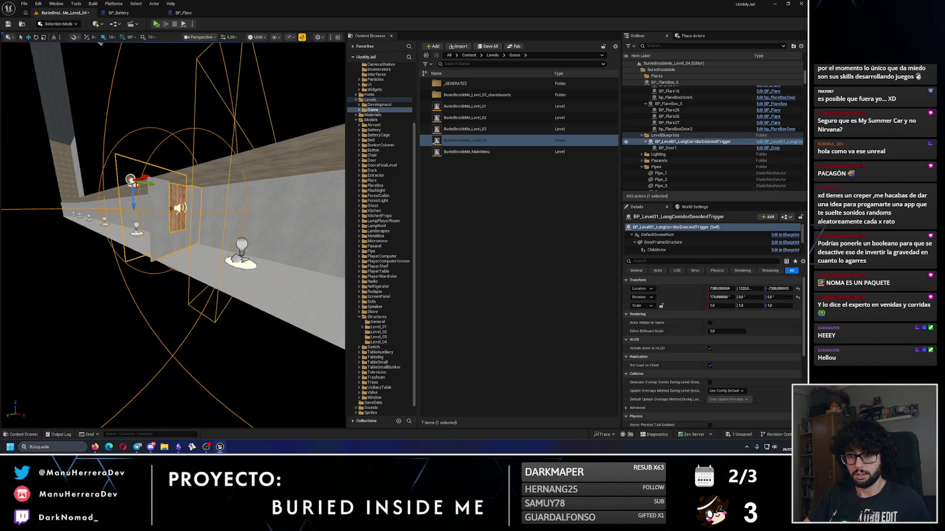
key(f)
mouse_move(205, 211)
mouse_down()
mouse_move(190, 261)
mouse_move(197, 249)
mouse_move(224, 243)
mouse_move(163, 246)
mouse_up()
mouse_move(283, 246)
mouse_down()
mouse_move(194, 252)
mouse_move(208, 217)
mouse_up()
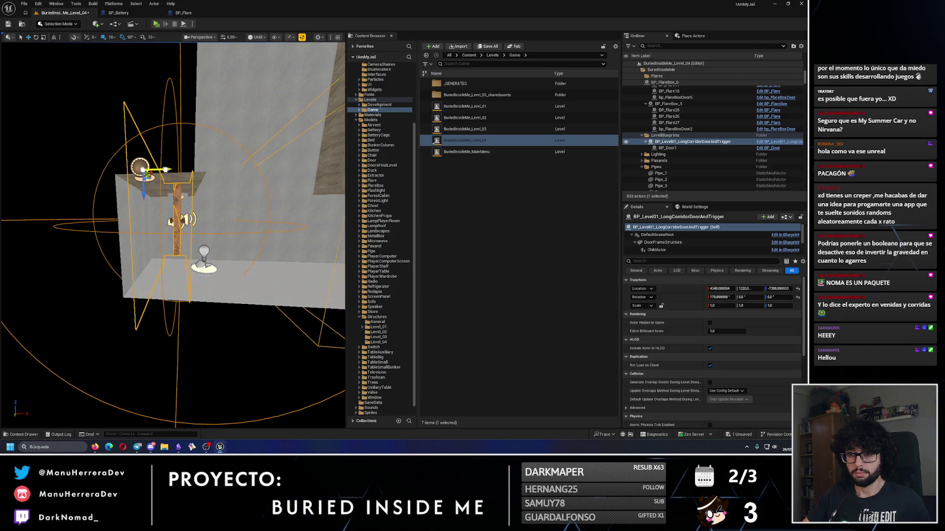
mouse_move(137, 175)
mouse_down()
mouse_move(155, 181)
mouse_move(157, 197)
mouse_move(237, 212)
mouse_up()
drag(222, 242, 222, 290)
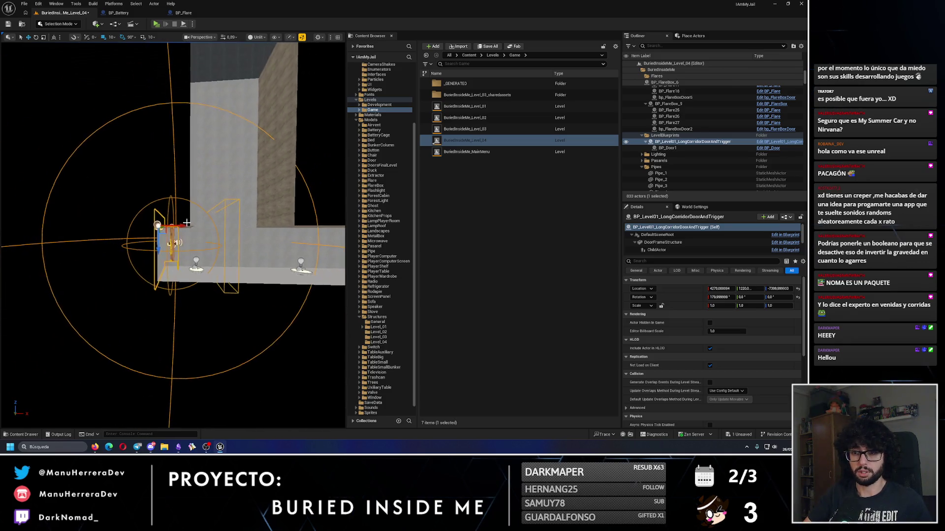
key(Delete)
drag(185, 247, 216, 344)
Select BP_OneBatteryFinalDoor_1 by the player room and open its Blueprint for editing.
click(196, 148)
mouse_move(197, 147)
mouse_down()
mouse_move(227, 236)
mouse_move(193, 217)
mouse_up()
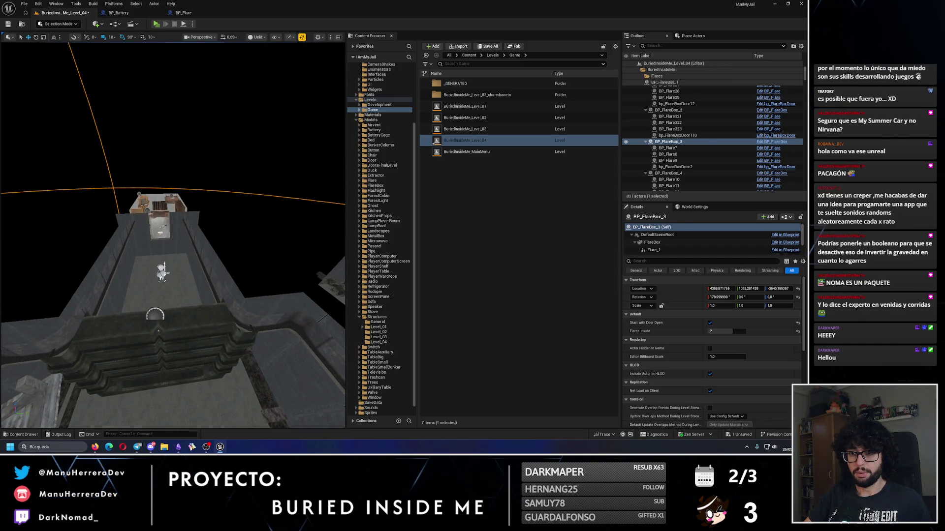
click(162, 228)
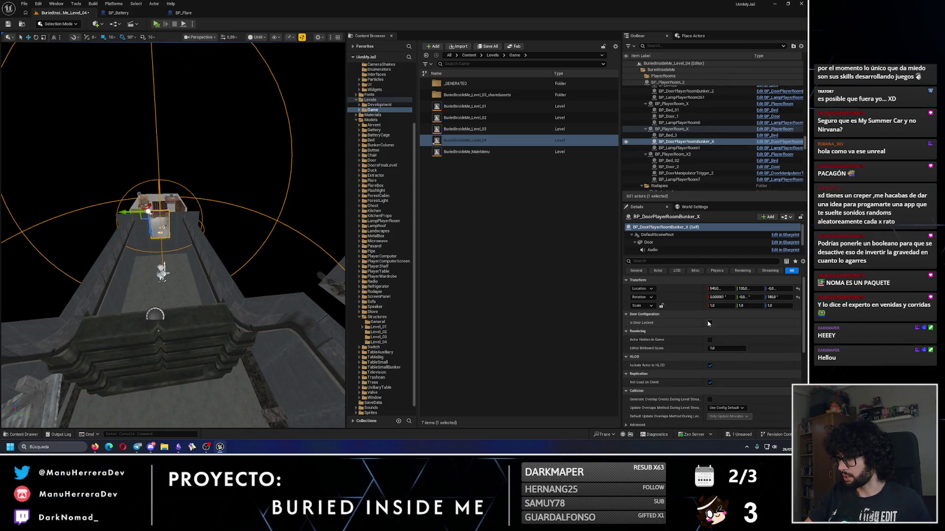
mouse_move(243, 317)
mouse_down()
mouse_move(196, 276)
mouse_move(170, 290)
mouse_move(148, 324)
mouse_move(200, 266)
mouse_up()
click(190, 269)
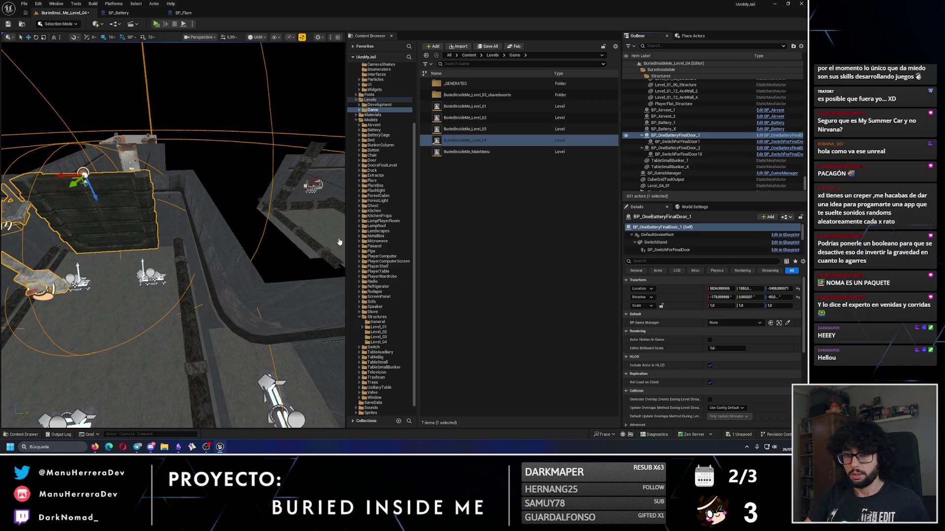
key(ctrl+e)
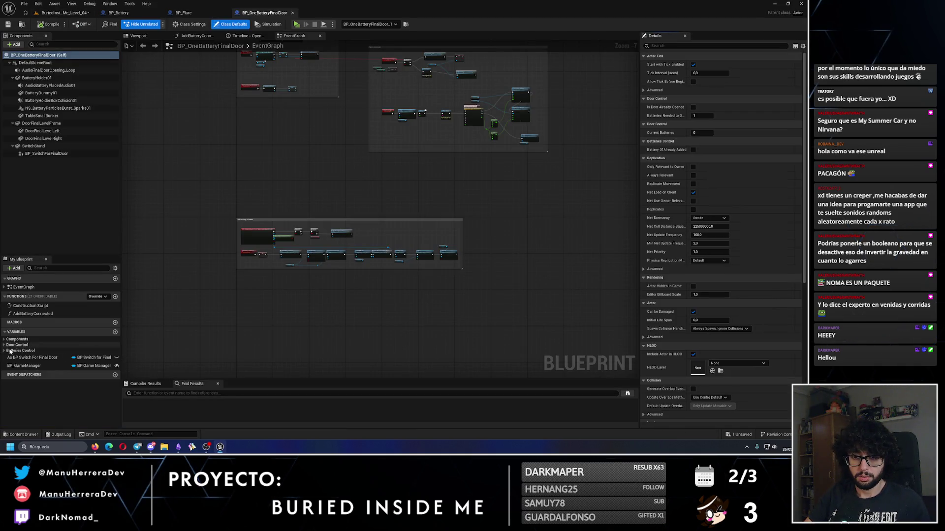
Make BP_OneBatteryFinalDoor's IsDoorAlreadyOpened variable Instance Editable, then return to Level_04.
click(38, 352)
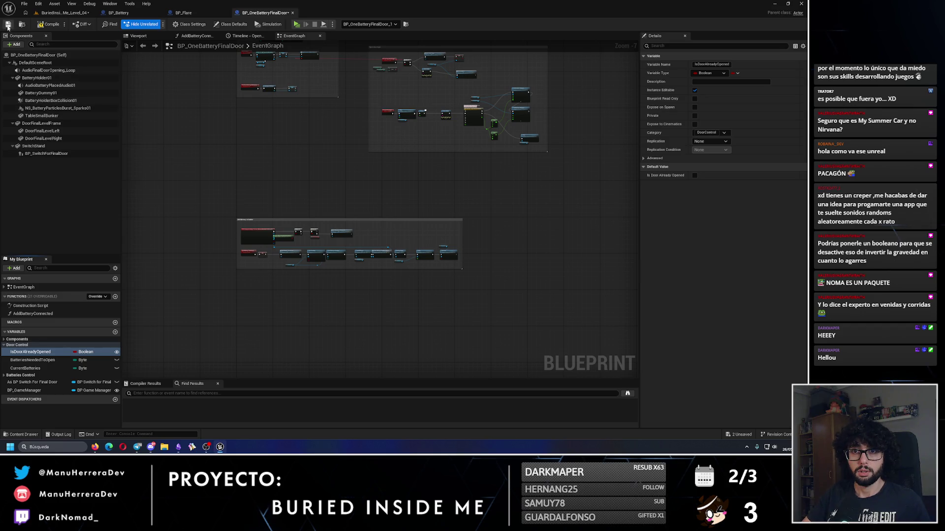
click(64, 13)
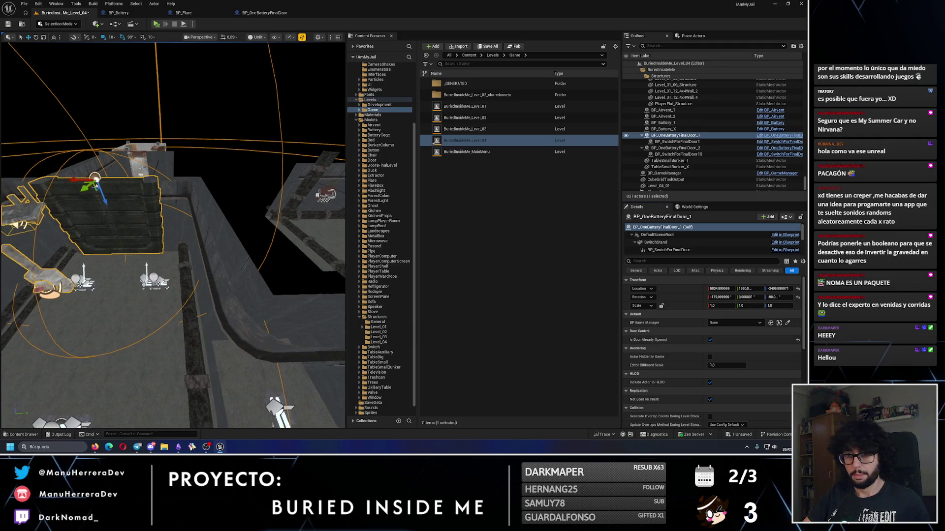
Select the final door's right leaf component and set rotation snapping to 10 degrees.
click(662, 243)
scroll(672, 250, down, 1)
click(665, 245)
alt+drag(197, 246, 148, 197)
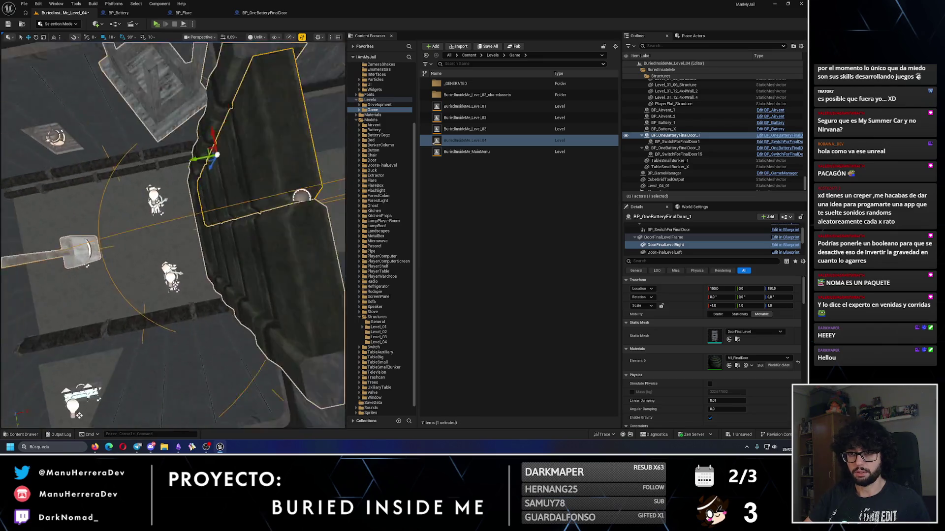
click(131, 37)
click(140, 65)
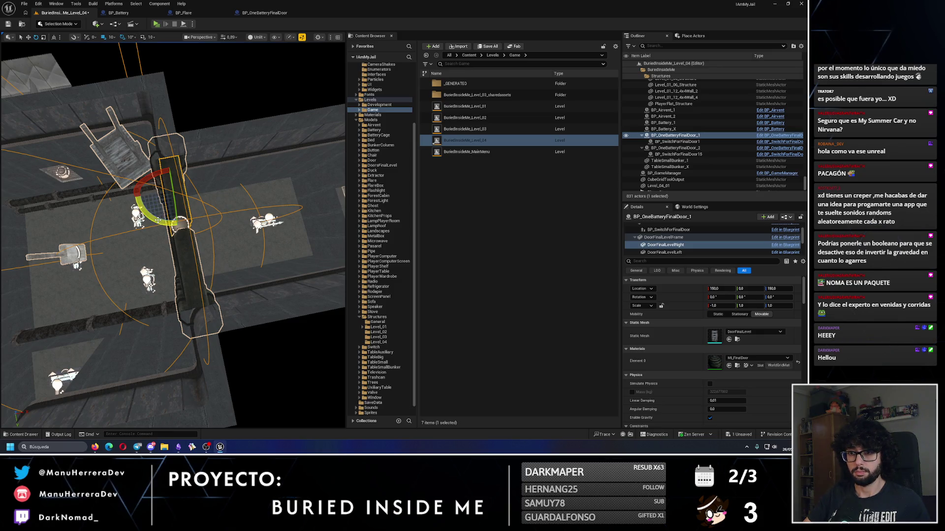
Set the door leaf's yaw to -90 degrees and save the level.
drag(206, 222, 207, 222)
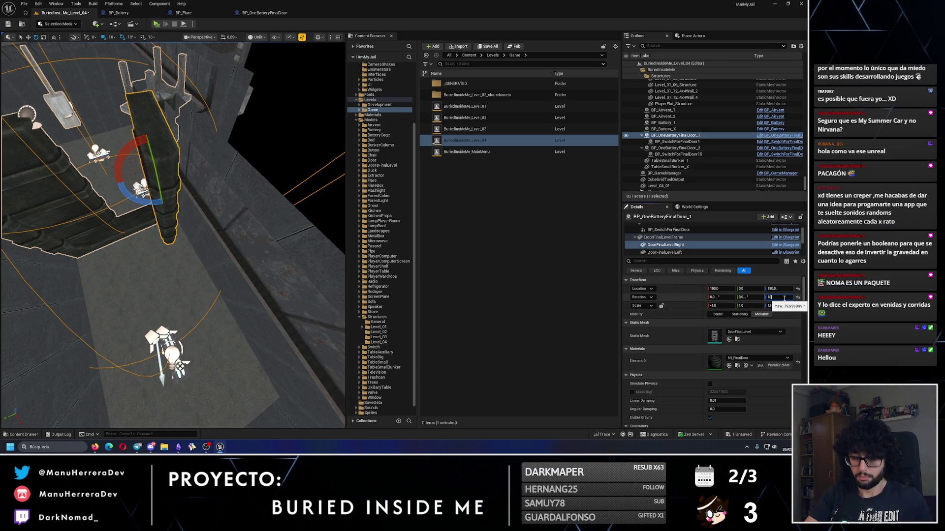
key(f)
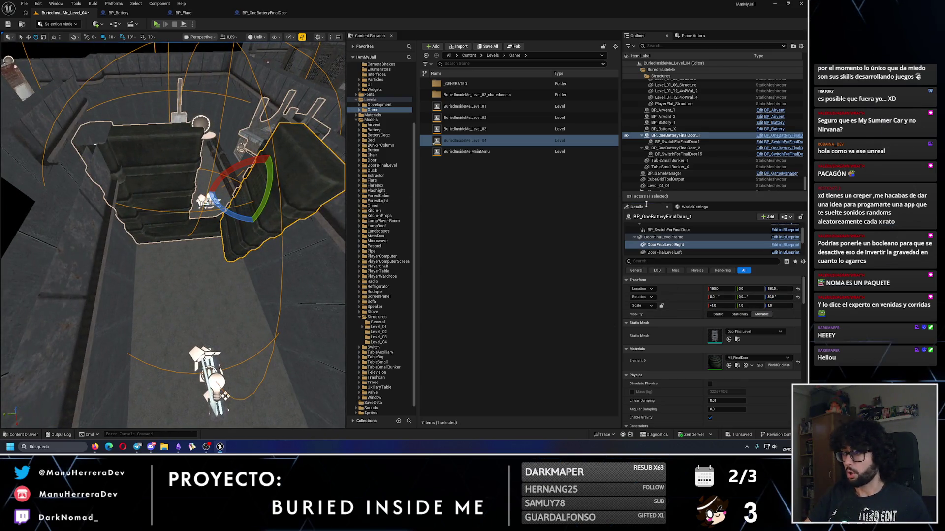
scroll(667, 250, down, 1)
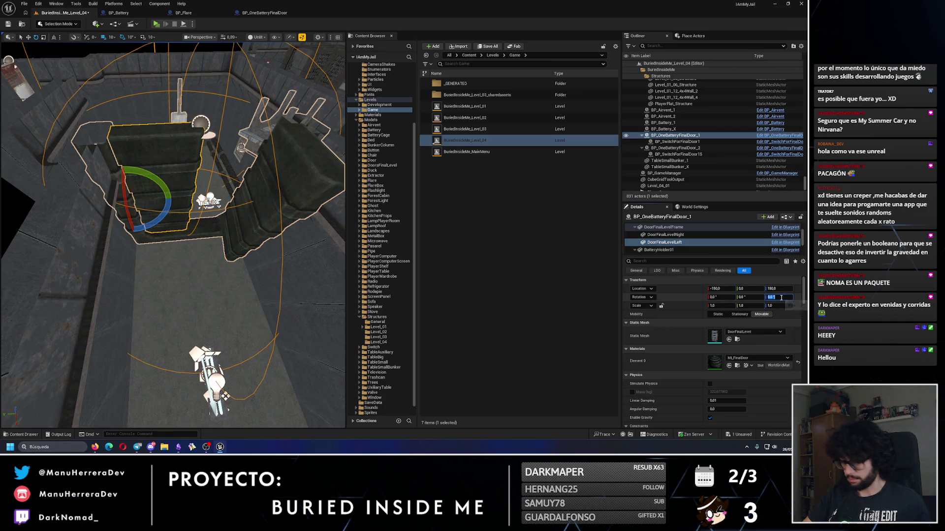
key(Return)
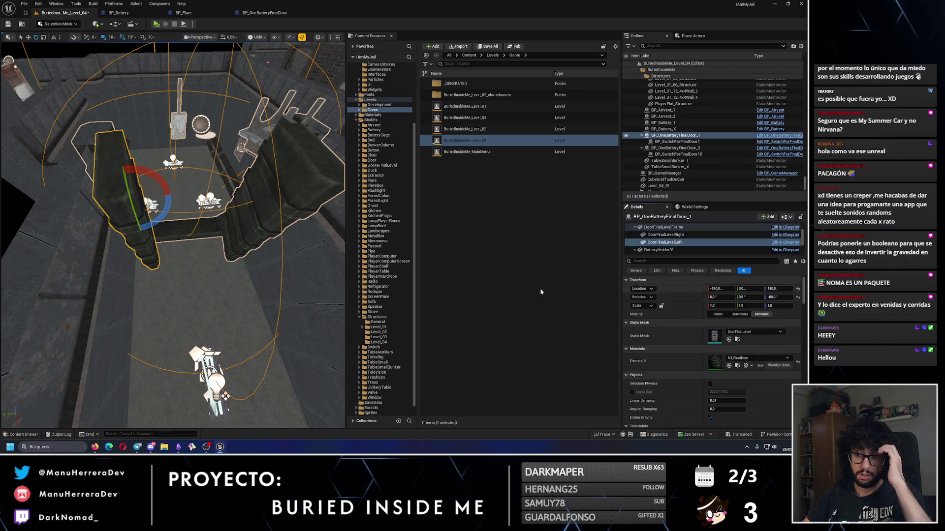
click(8, 24)
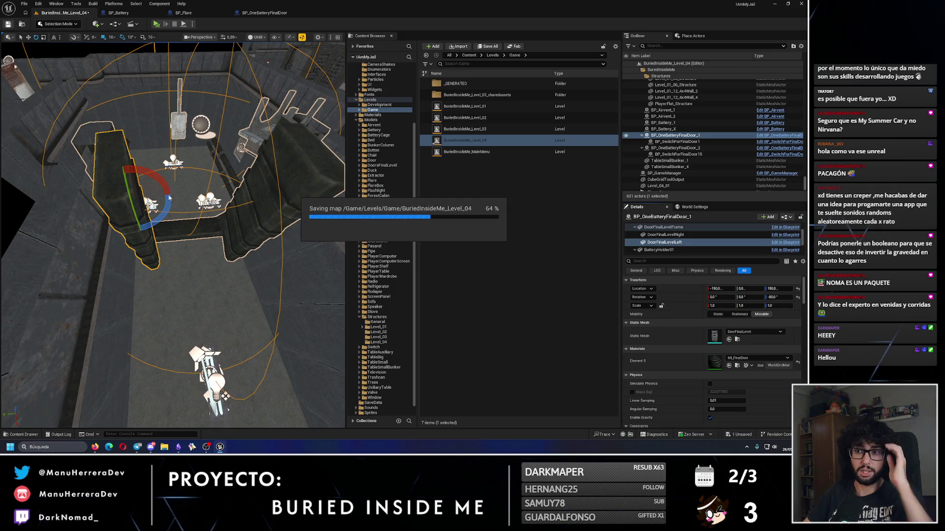
Drag BP_Battery_X along X and Y to about X 6731, beside the shelf.
key(f)
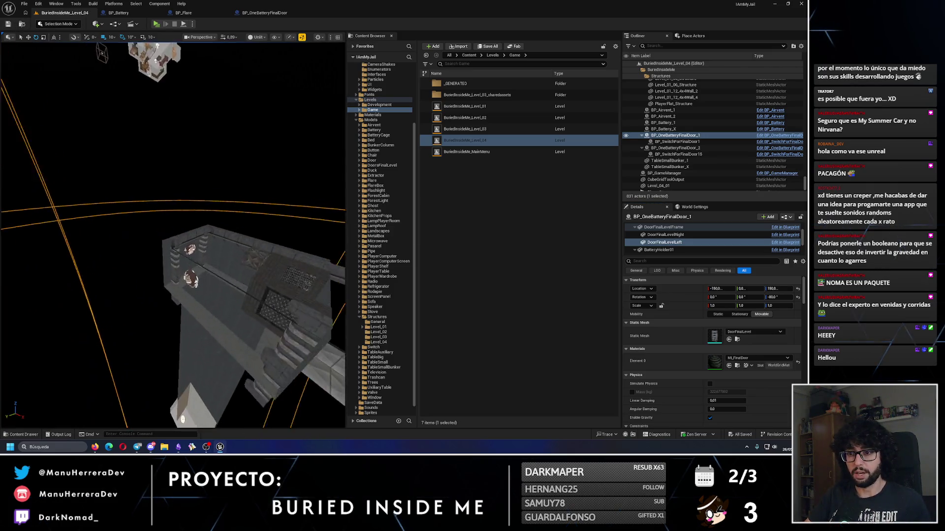
drag(344, 252, 344, 253)
click(307, 199)
drag(91, 237, 91, 237)
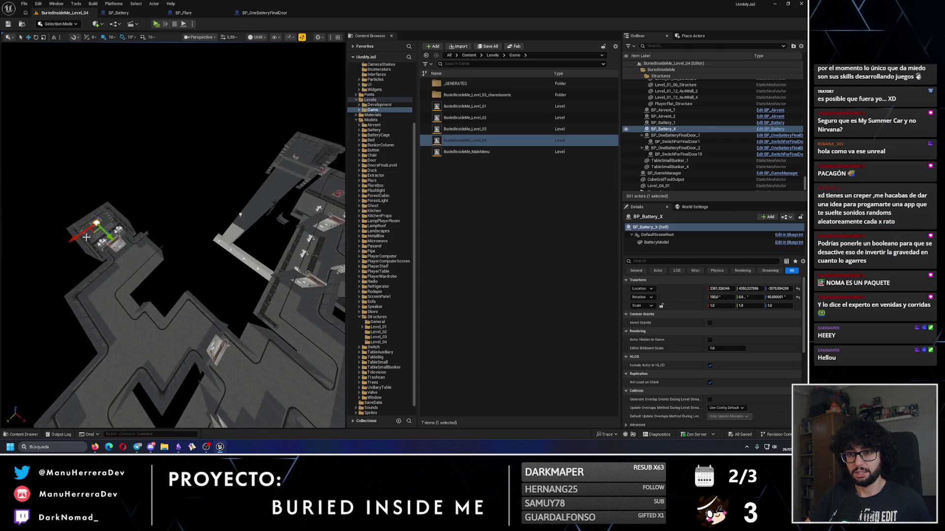
drag(258, 245, 258, 245)
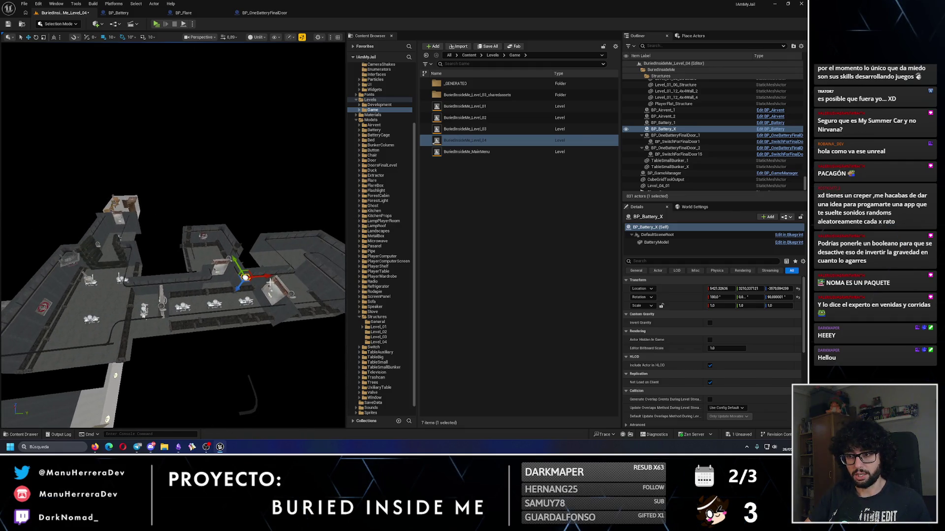
drag(52, 262, 51, 262)
drag(250, 261, 250, 261)
drag(280, 397, 281, 346)
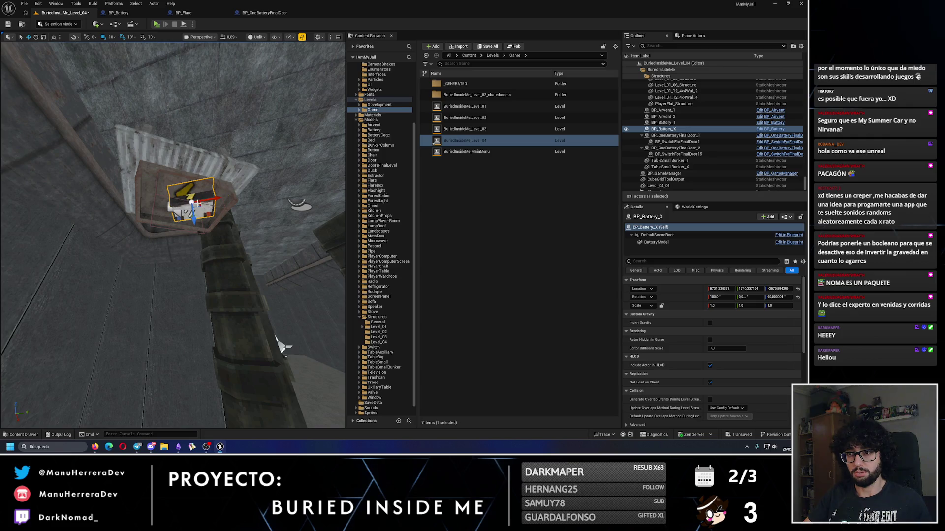
mouse_move(204, 253)
mouse_down()
mouse_move(226, 299)
mouse_move(154, 34)
mouse_up()
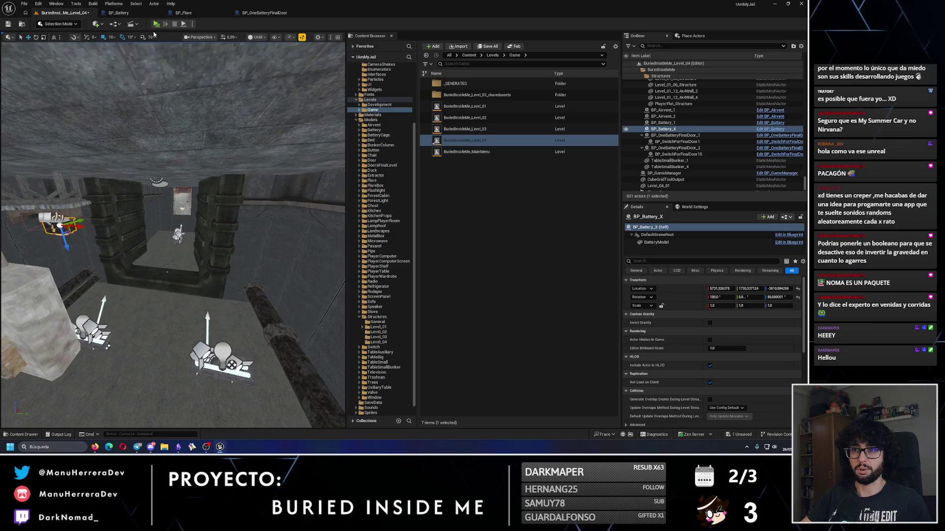
key(alt+p)
key(Escape)
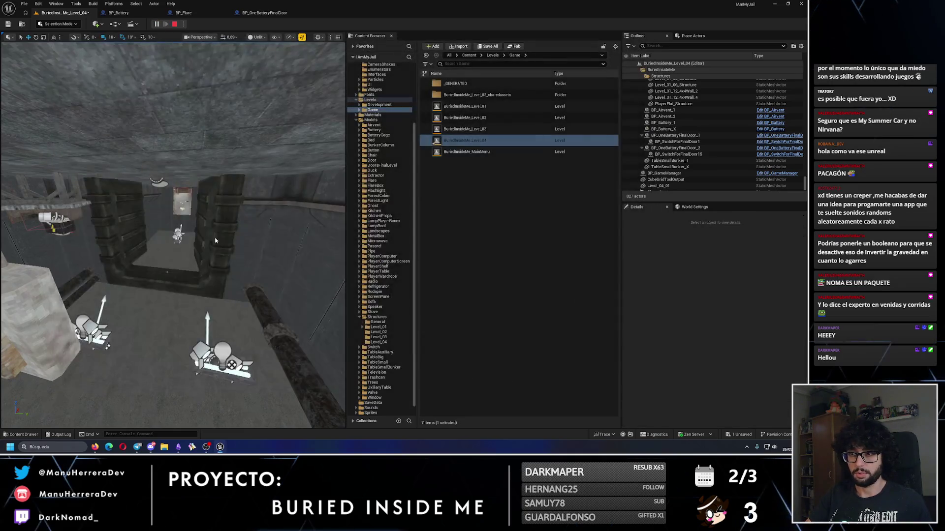
click(777, 177)
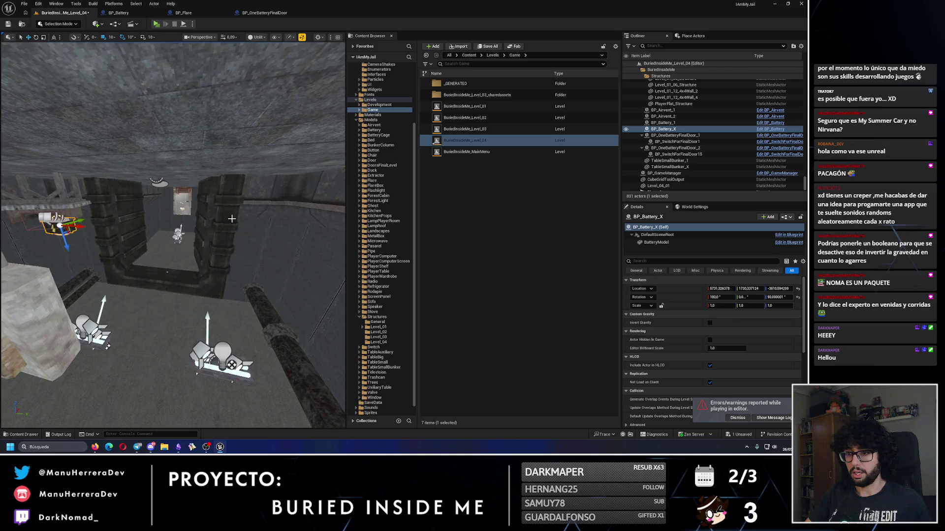
key(alt+p)
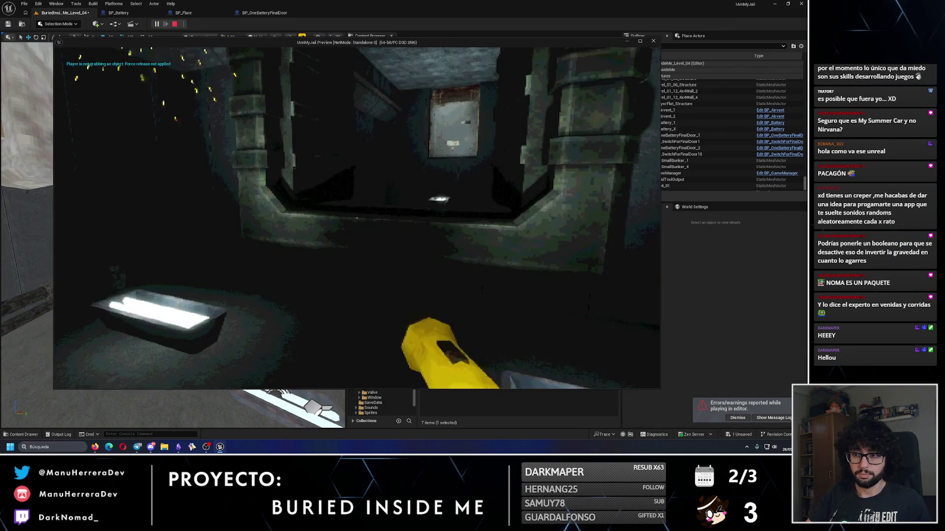
key(shift+w)
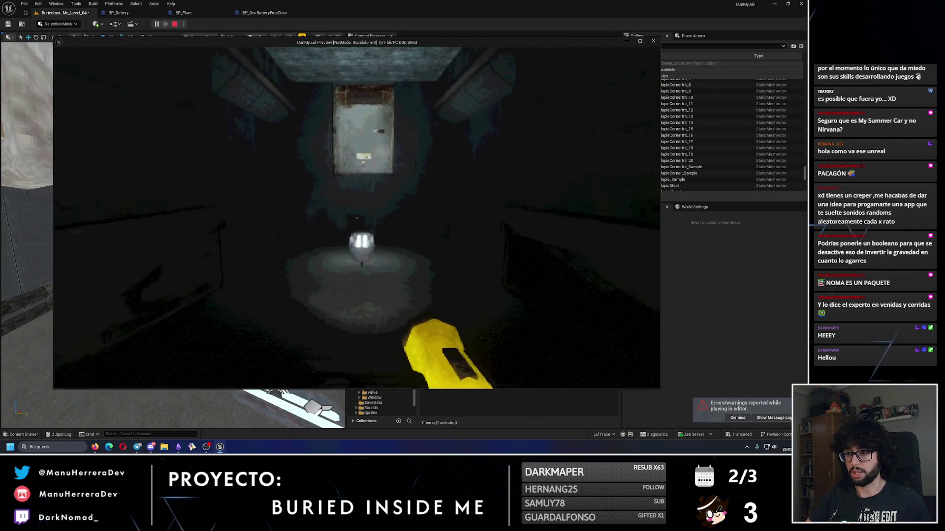
key(w)
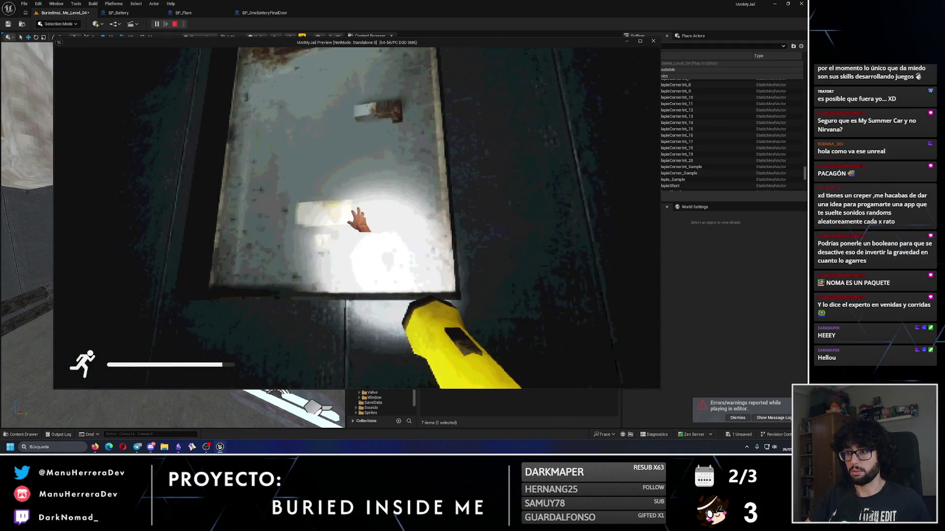
key(shift+w)
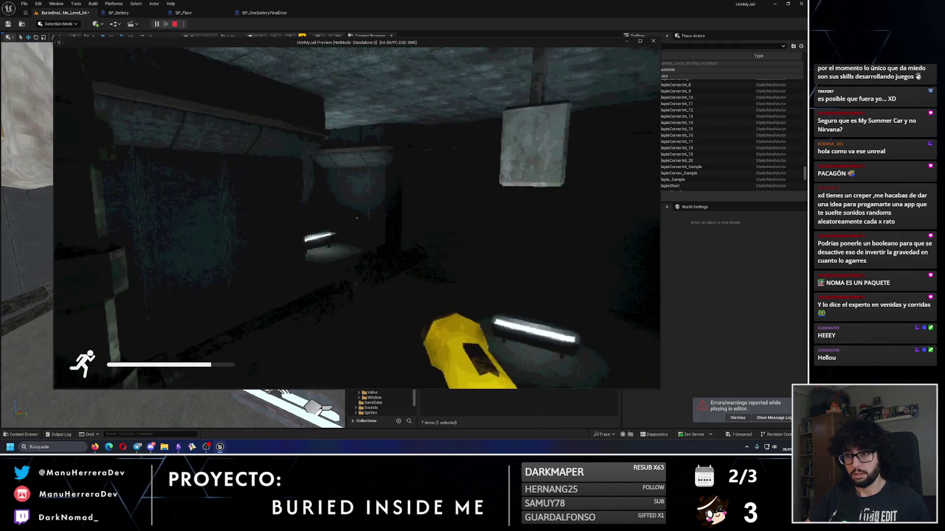
key(w)
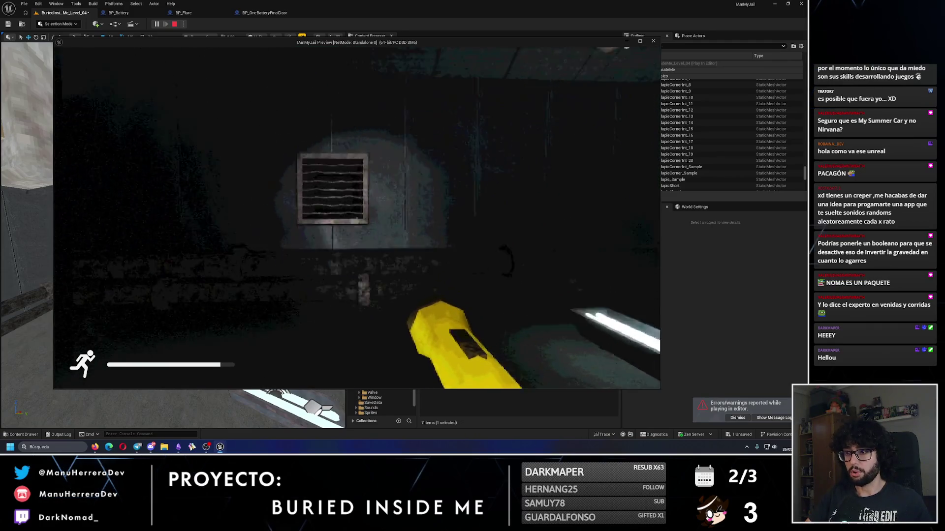
key(w)
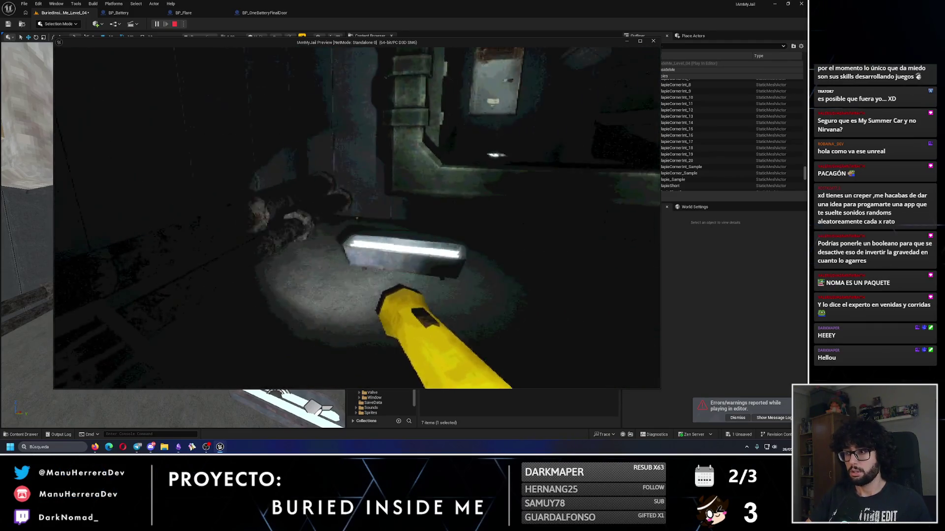
key(shift+w)
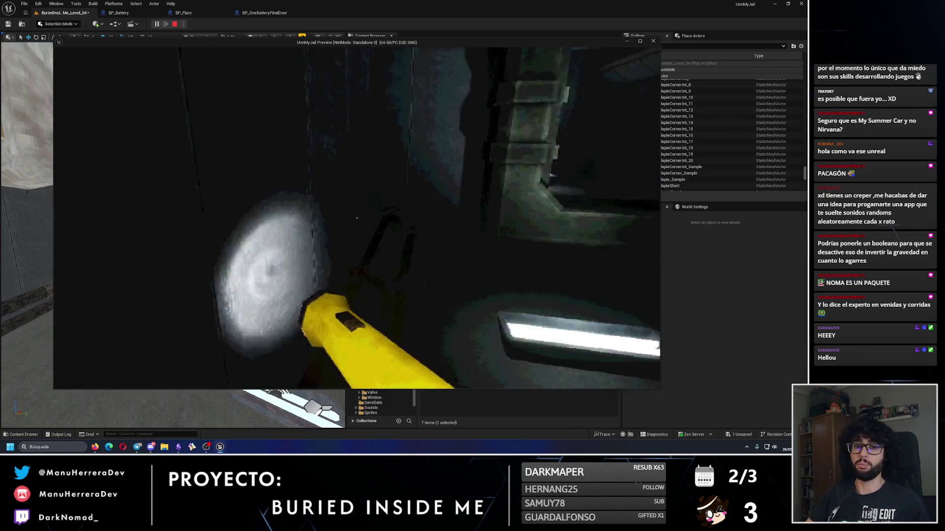
key(w)
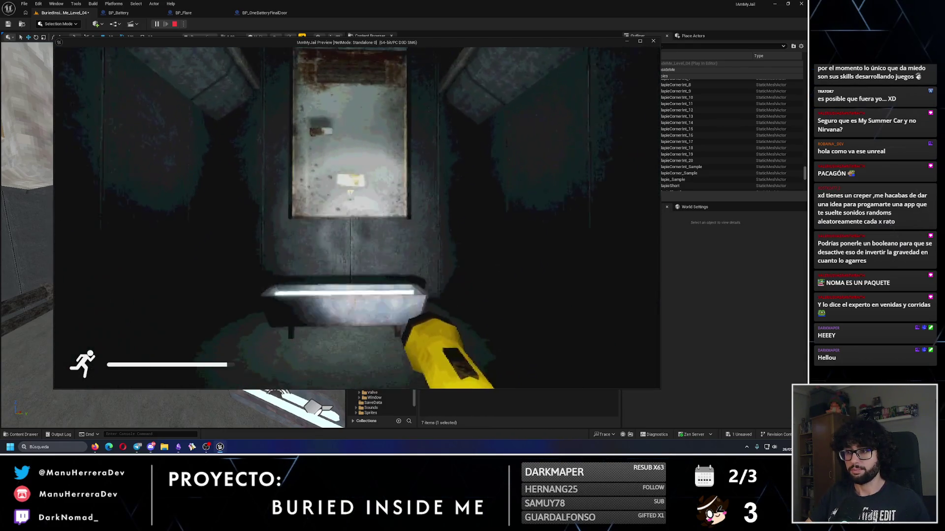
key(w)
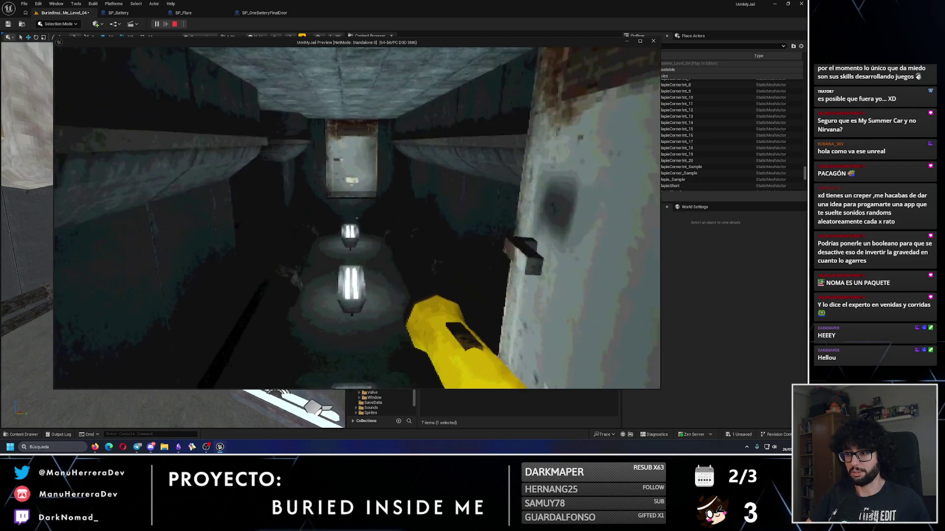
key(w)
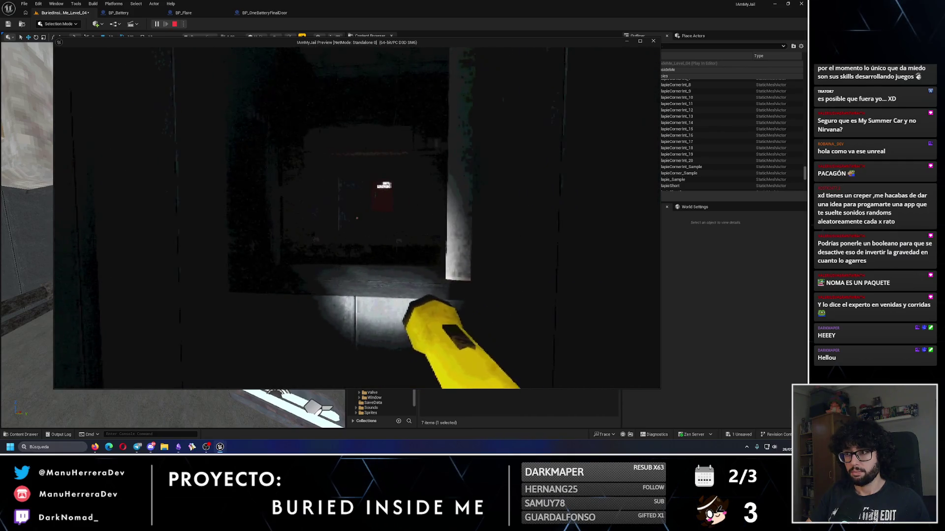
key(Escape)
key(f)
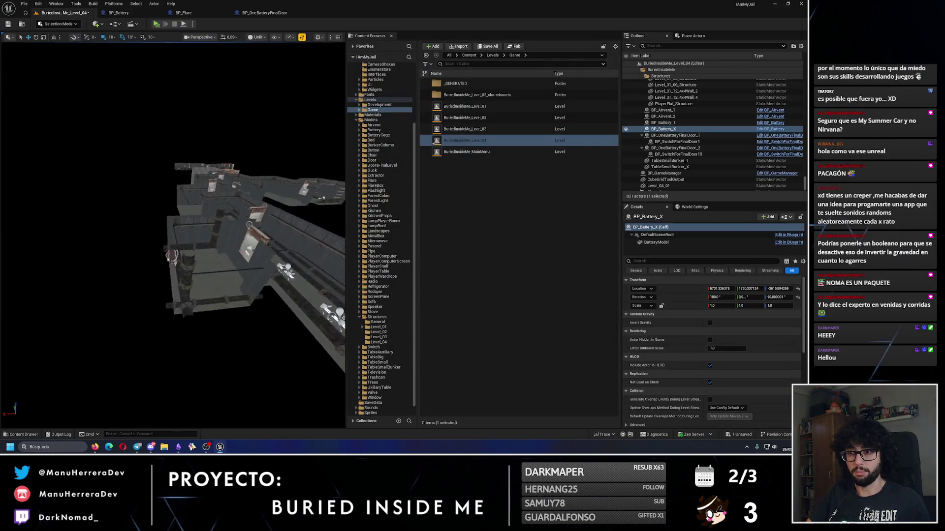
Set Flares Inside to 0 on BP_FlareBox_9, BP_FlareBox_4 and BP_FlareBox_3.
click(181, 213)
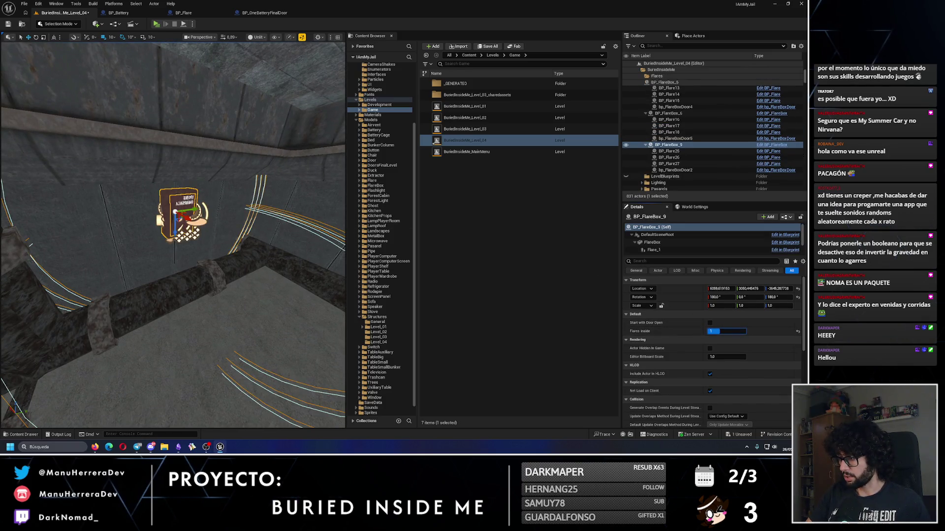
mouse_move(296, 245)
mouse_down()
mouse_move(285, 360)
mouse_move(207, 241)
mouse_up()
drag(138, 252, 118, 222)
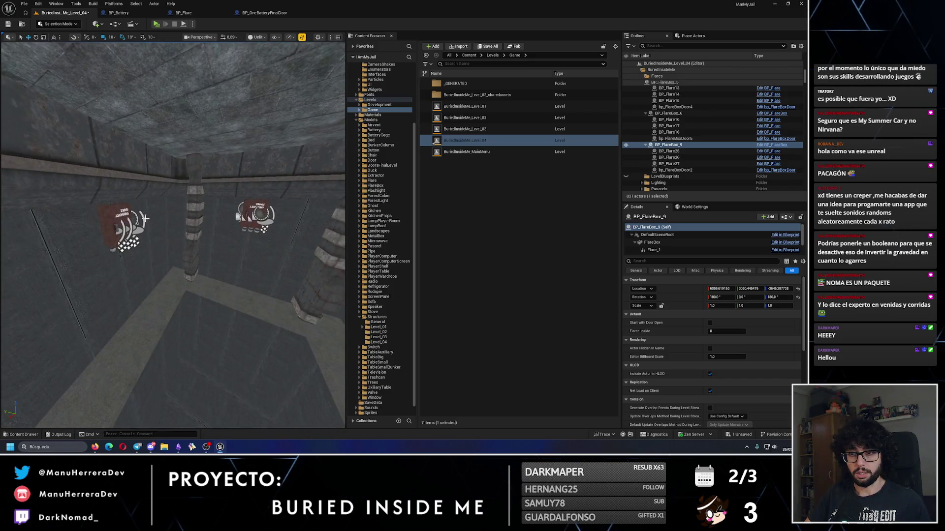
click(117, 220)
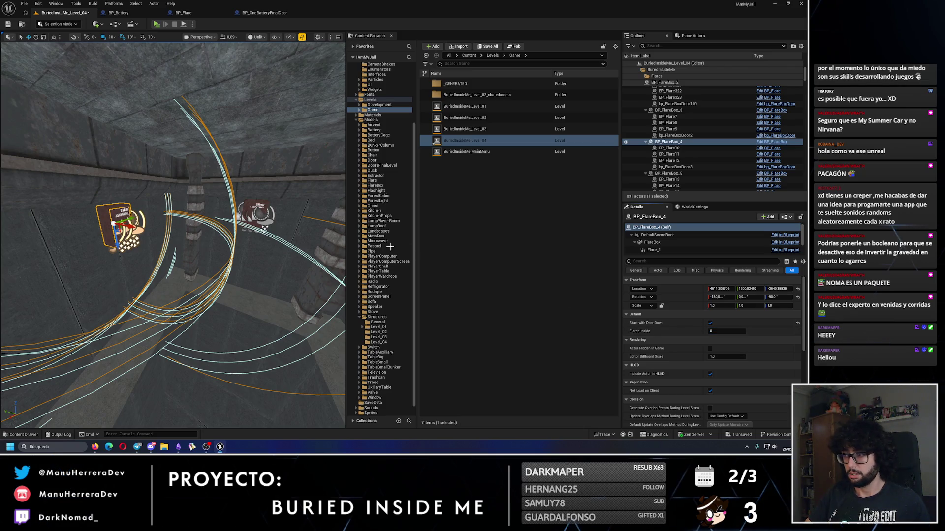
click(257, 214)
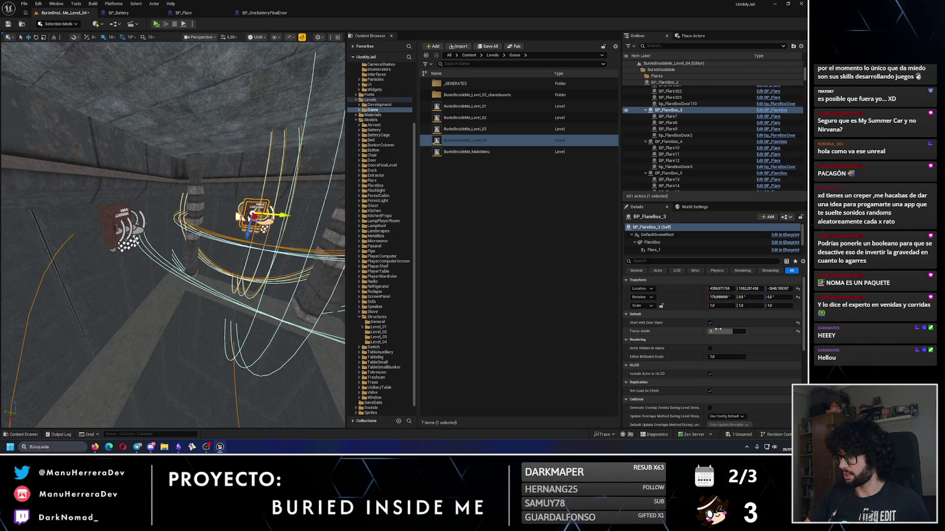
Set Flares Inside to 0 on the wall-mounted BP_FlareBox_6 and save the level.
drag(222, 246, 221, 246)
click(229, 244)
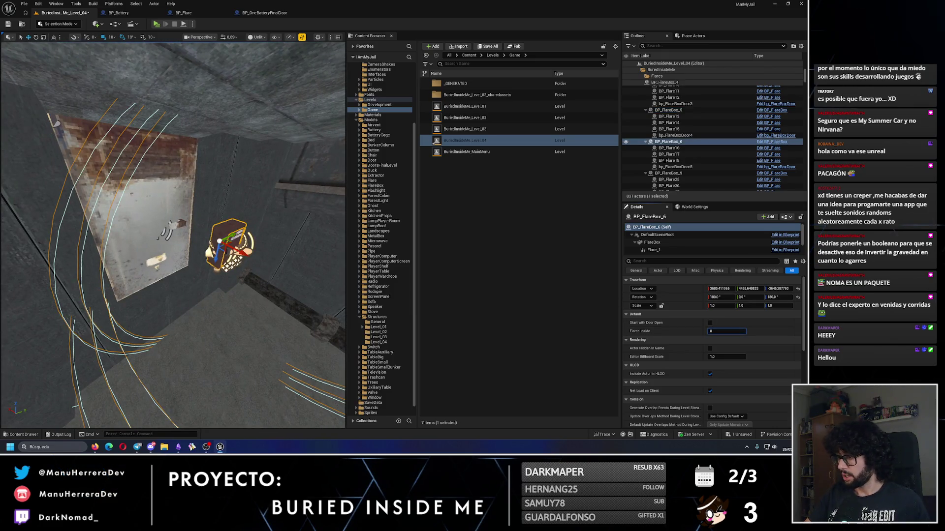
click(9, 25)
drag(221, 246, 221, 246)
drag(279, 227, 279, 227)
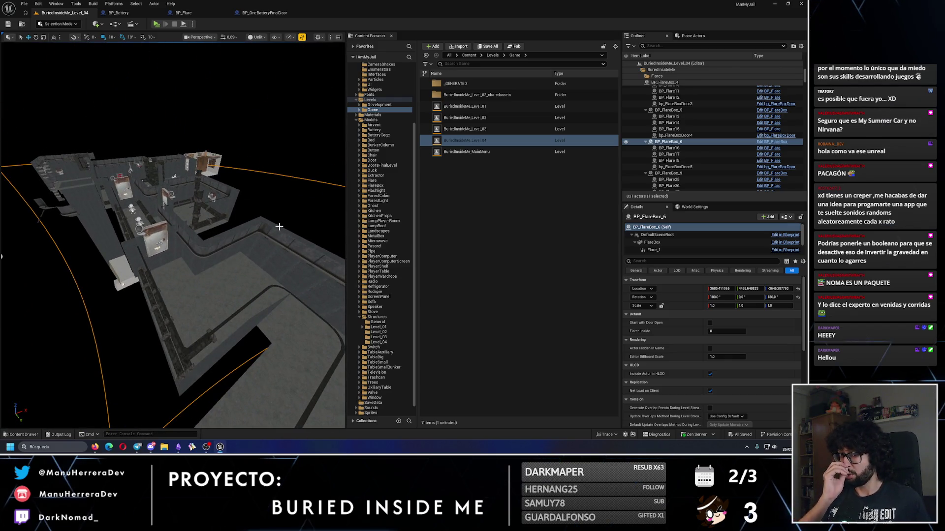
Select the CubeGridToolOutput mesh, then show Top, Perspective, Front and Right viewports together.
drag(229, 260, 228, 260)
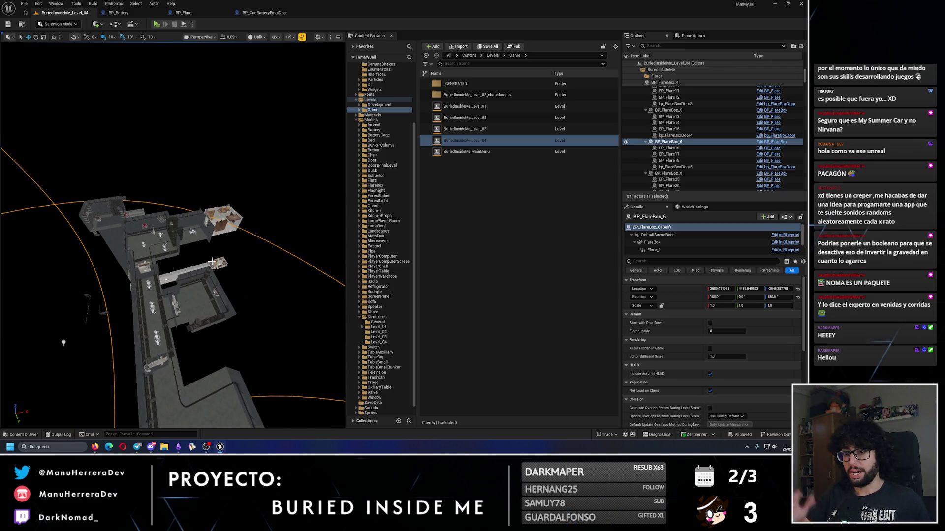
drag(227, 261, 201, 258)
drag(259, 320, 259, 320)
click(259, 319)
drag(154, 299, 154, 300)
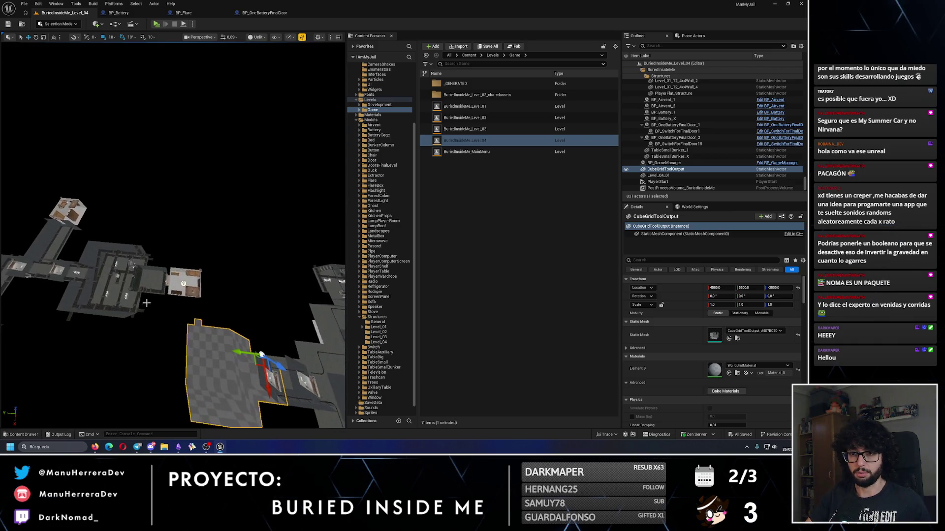
click(339, 38)
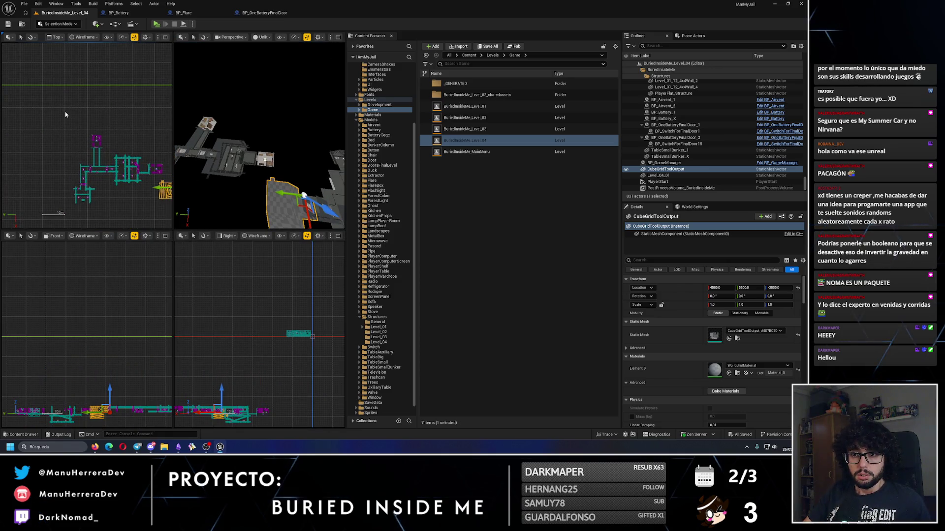
Maximize the perspective viewport and deselect all 290 pipe and player-room actors.
drag(145, 197, 112, 137)
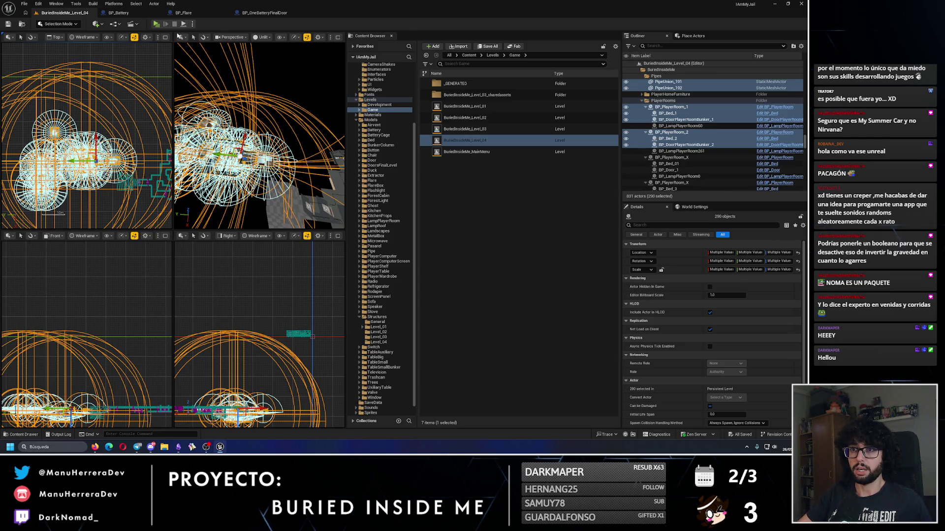
click(337, 39)
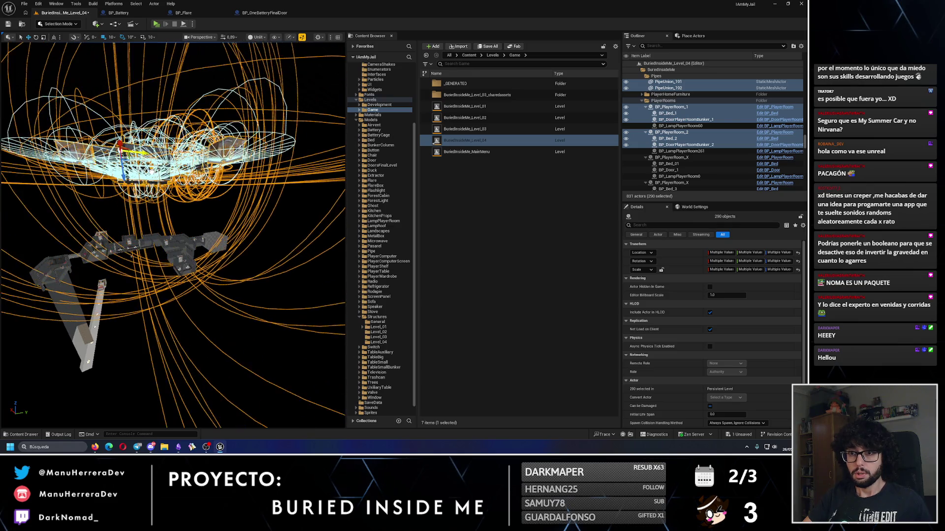
mouse_move(172, 236)
mouse_down()
mouse_move(197, 212)
mouse_move(6, 364)
mouse_up()
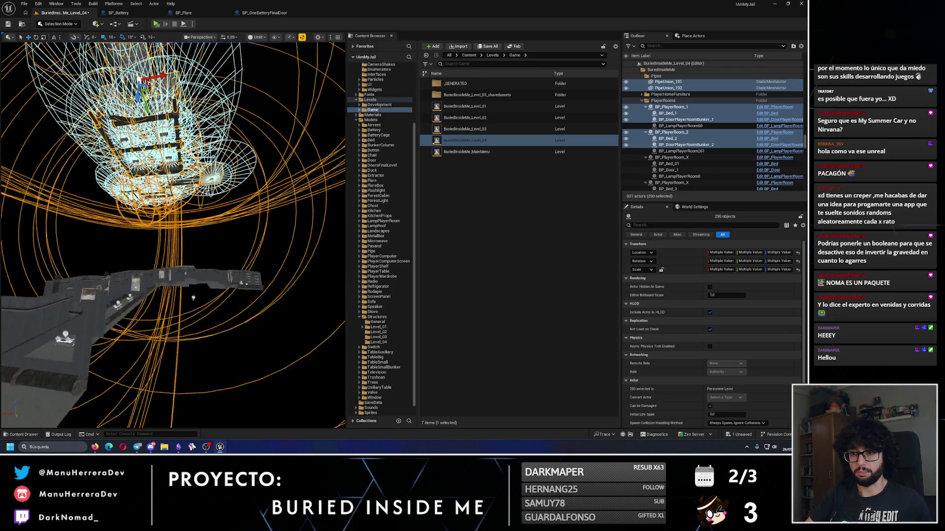
click(229, 254)
drag(229, 254, 232, 246)
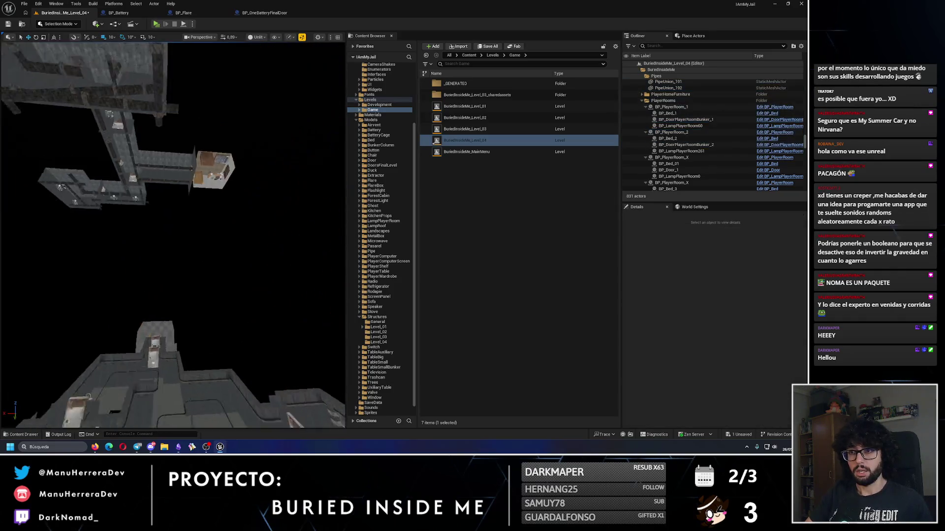
Select BP_PlayerRoom_1 with its bed and bunker door, and Alt-drag a copy downward.
click(236, 251)
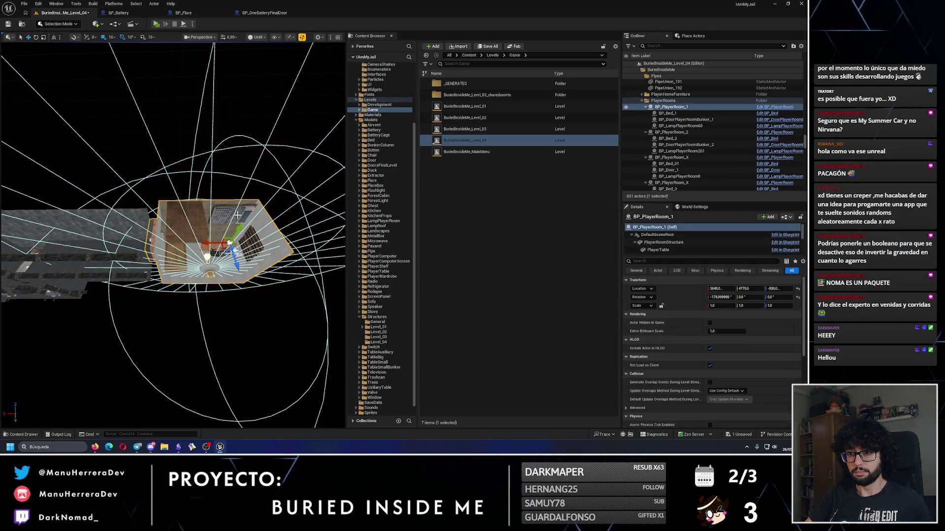
key(f)
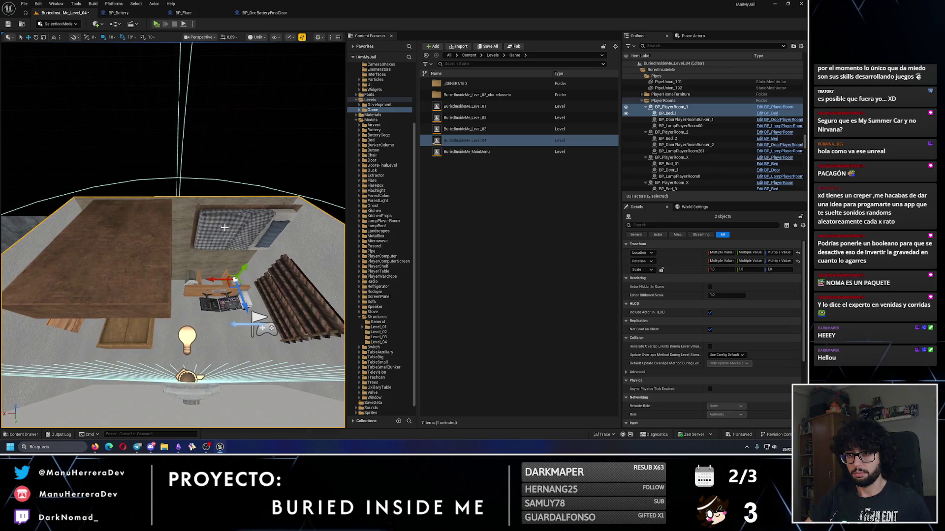
drag(225, 227, 232, 212)
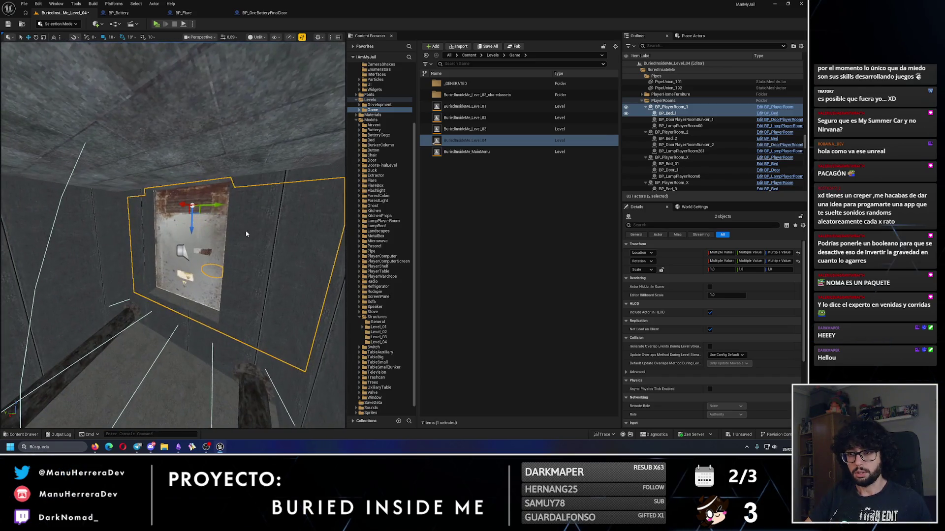
ctrl+click(193, 231)
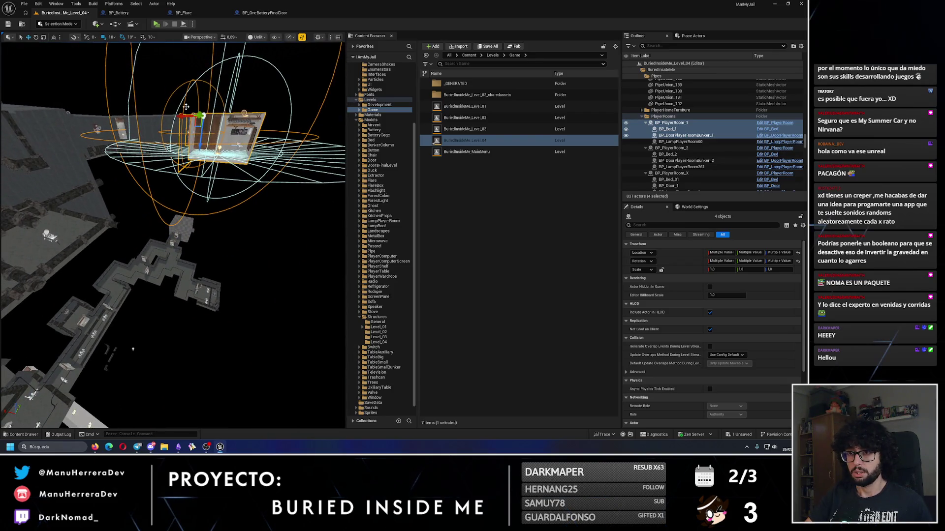
alt+drag(200, 143, 201, 154)
mouse_move(134, 345)
mouse_down()
mouse_move(177, 328)
mouse_move(217, 362)
mouse_move(246, 369)
mouse_move(310, 337)
mouse_up()
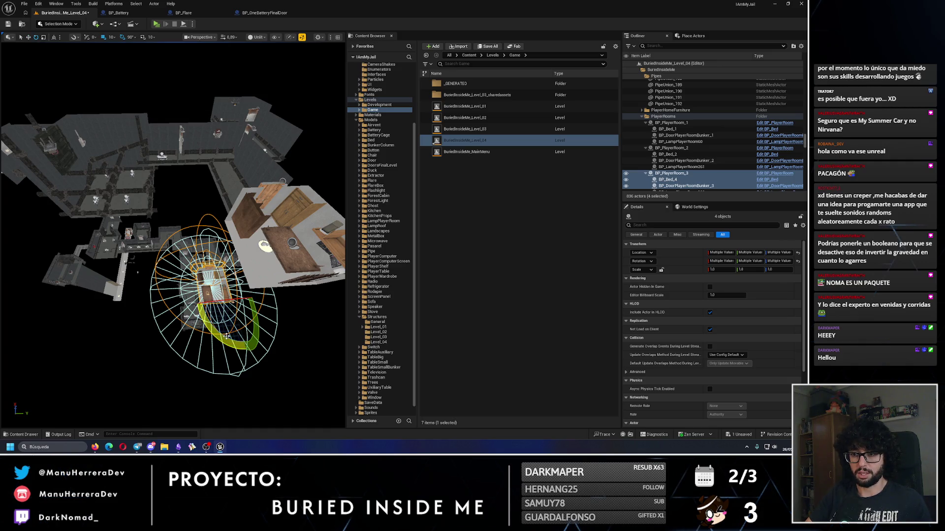
mouse_move(172, 237)
mouse_down()
mouse_move(271, 187)
mouse_move(278, 202)
mouse_up()
Browse to the checkered floor's mesh asset, rename it Level_04_02, and move it into Level_04.
drag(151, 200, 150, 200)
click(151, 200)
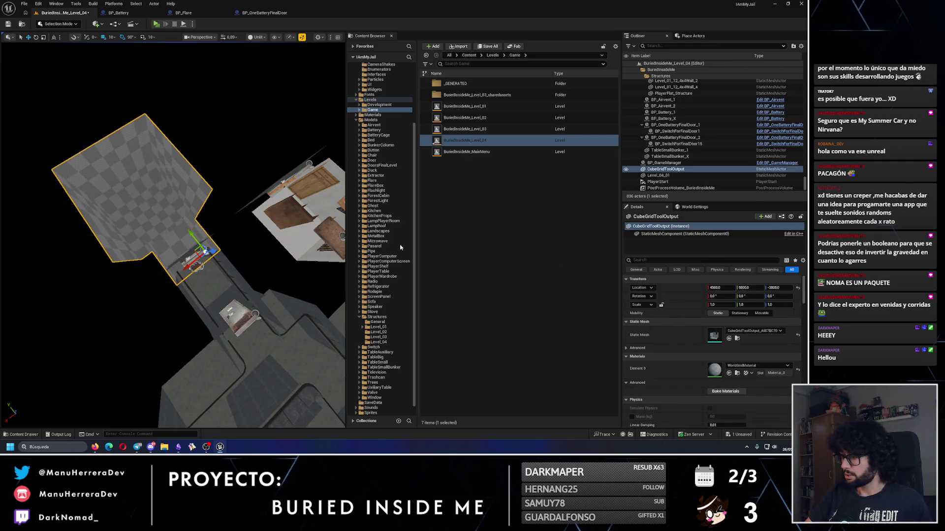
click(737, 339)
key(F2)
text(Level_02)
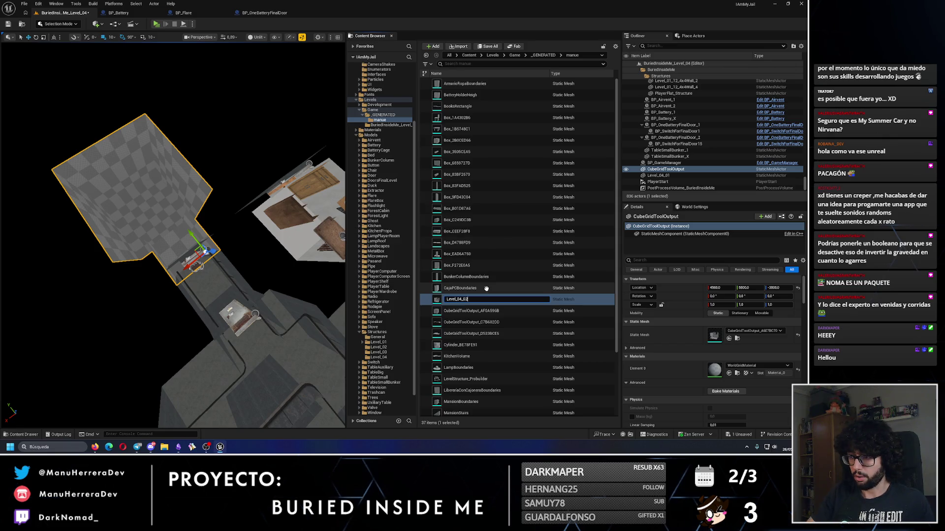
key(Return)
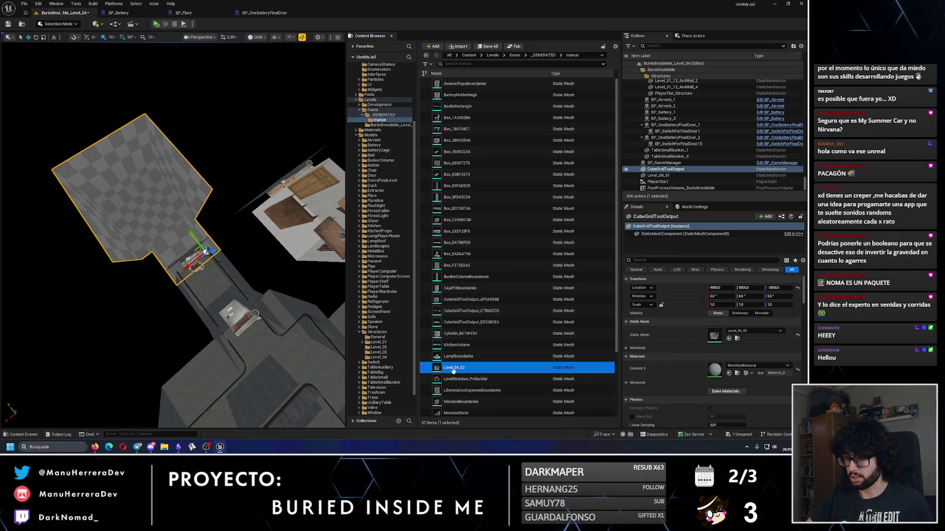
drag(453, 371, 385, 363)
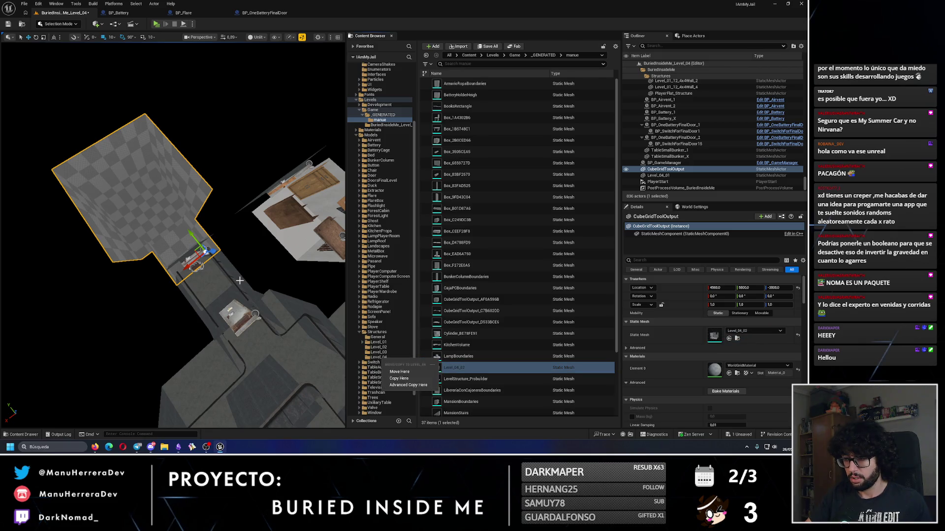
click(401, 372)
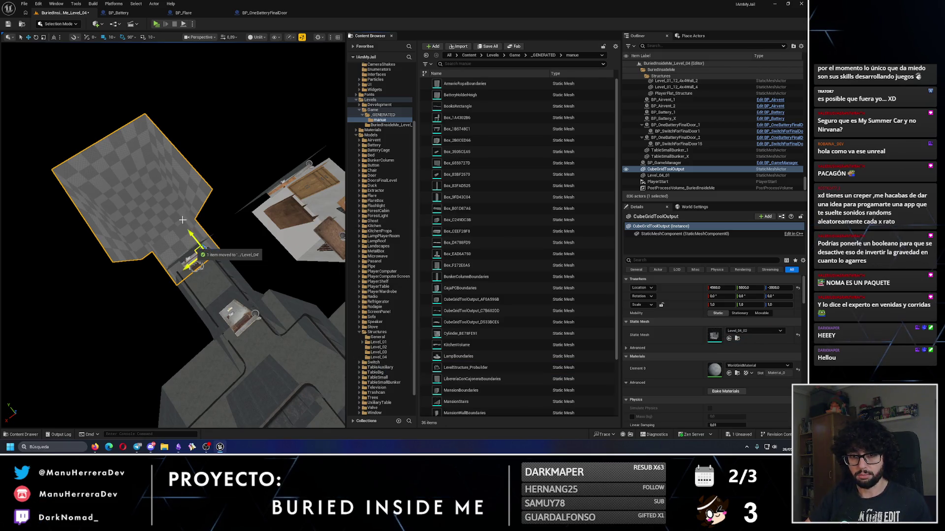
drag(173, 236, 173, 236)
ctrl+click(170, 274)
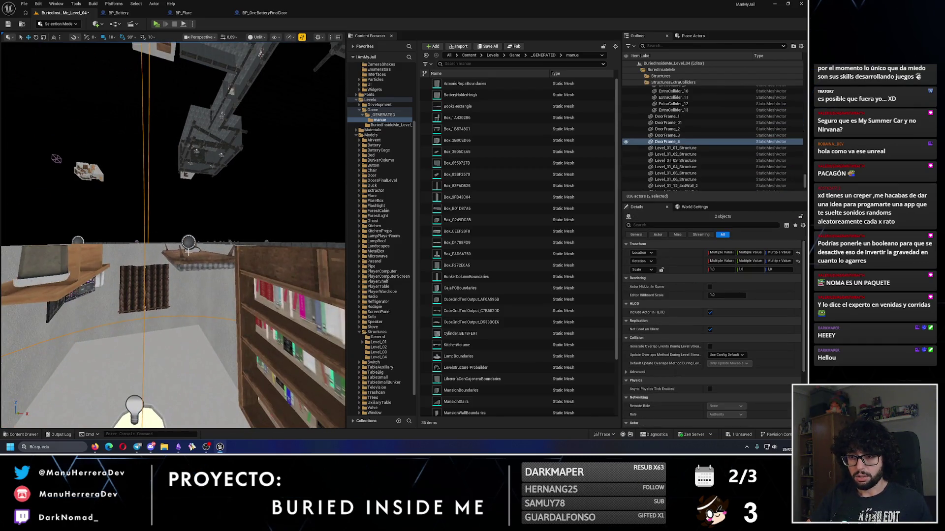
Frame the duplicated room with its bed and door, then clear the selection.
ctrl+click(189, 252)
key(f)
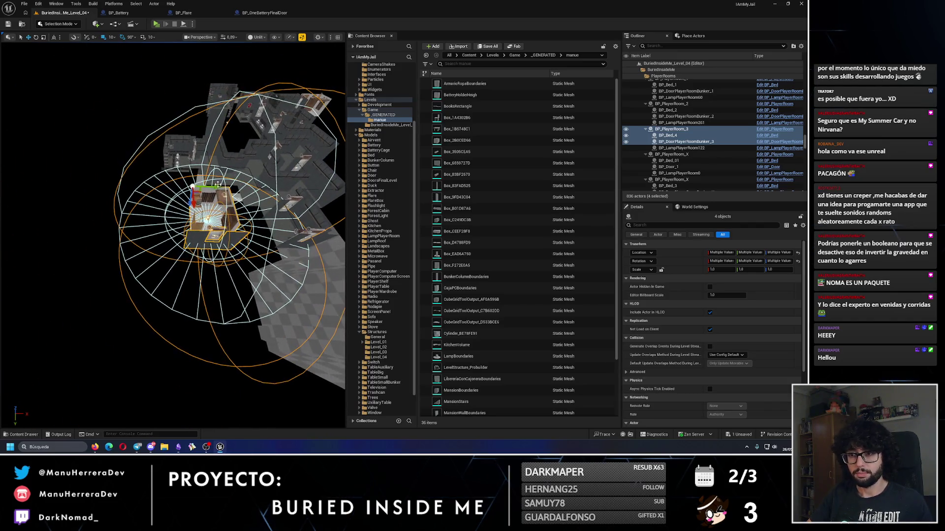
scroll(173, 236, up, 5)
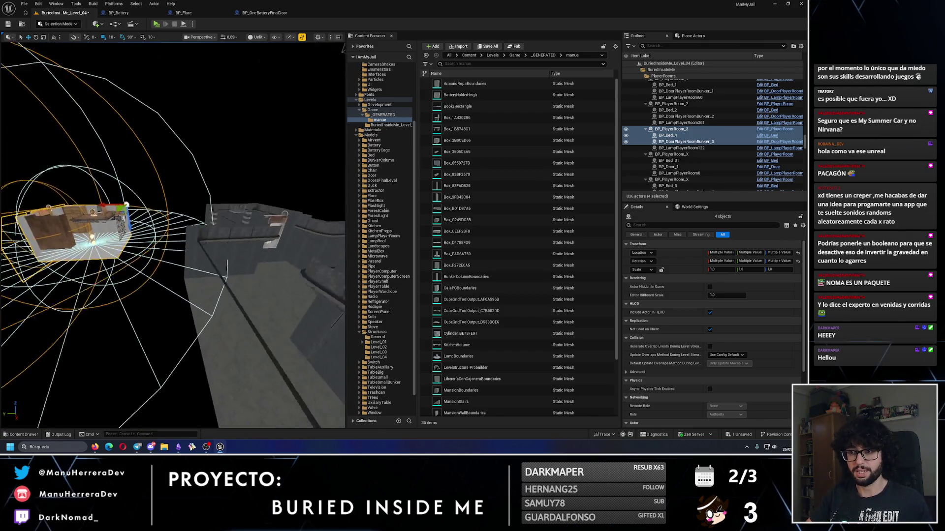
key(f)
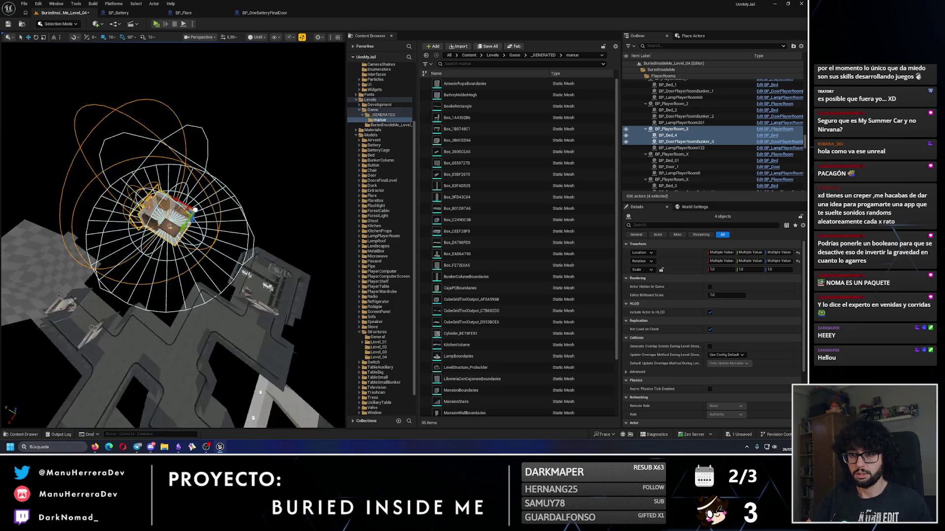
scroll(172, 235, up, 6)
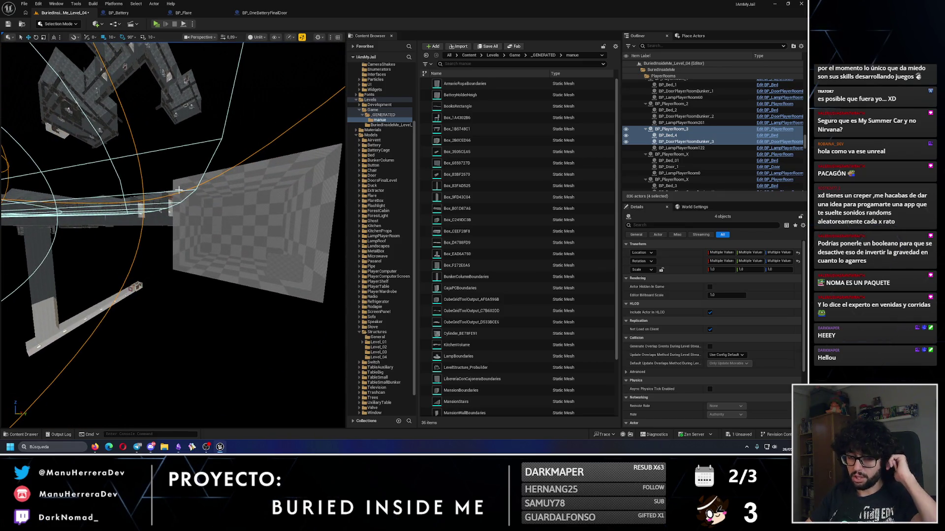
click(234, 307)
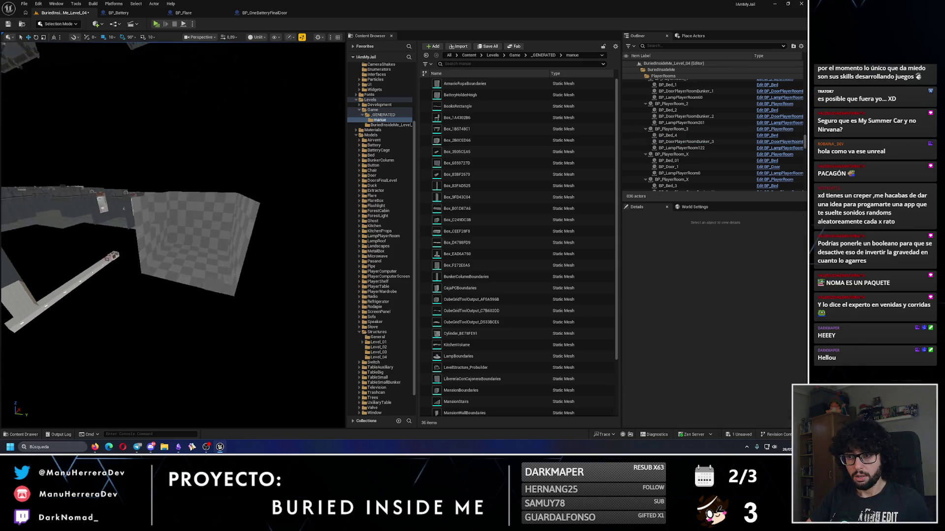
Check the grid snap size and enter Modeling Mode with Shift+5.
scroll(230, 311, down, 5)
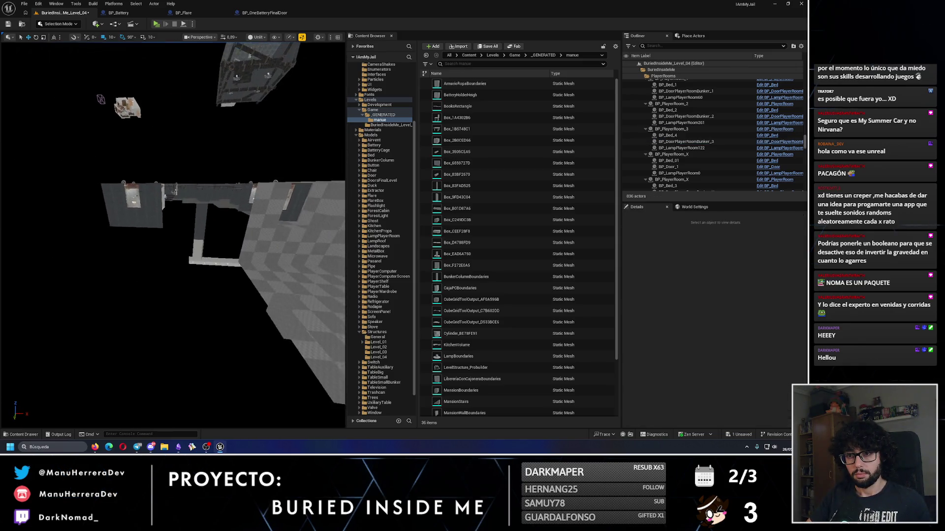
click(107, 36)
click(69, 66)
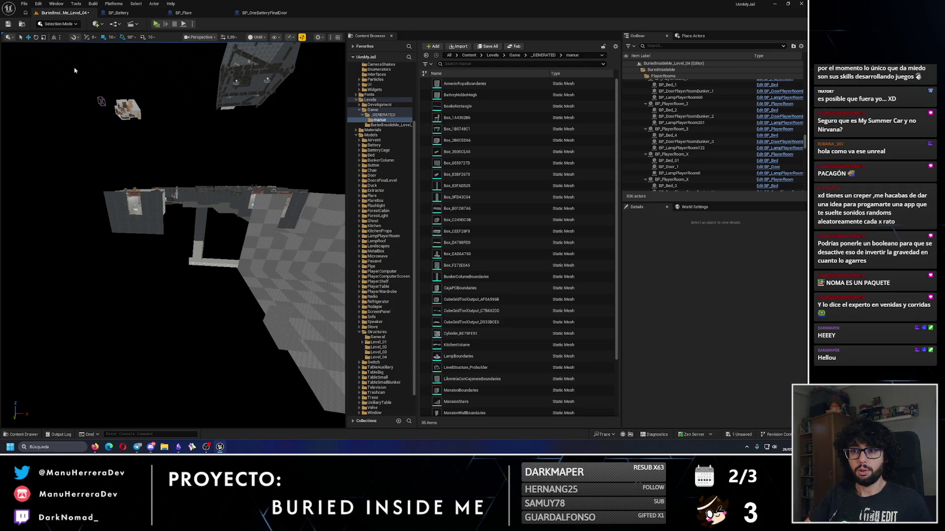
key(shift+5)
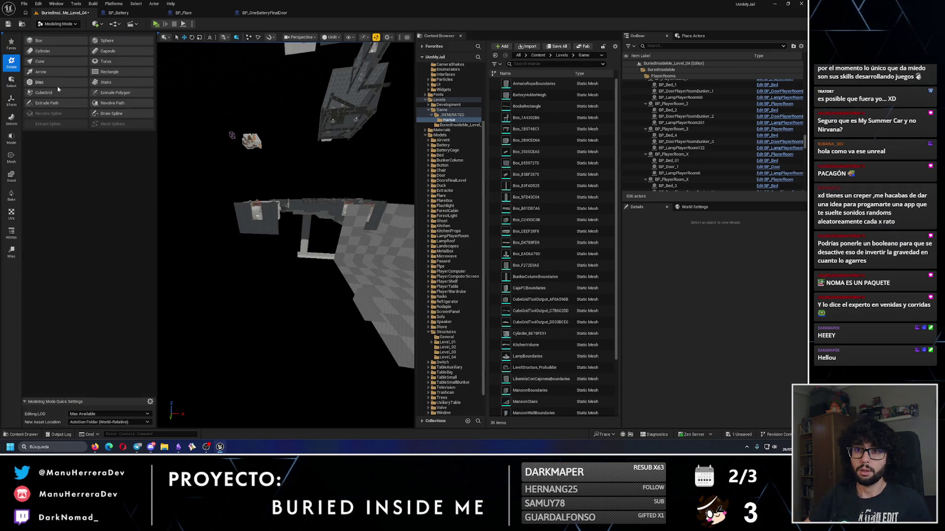
Push out a long checkered cube-grid floor slab along the corridor and accept it as CubeGridToolOutput2.
click(52, 96)
scroll(216, 212, up, 5)
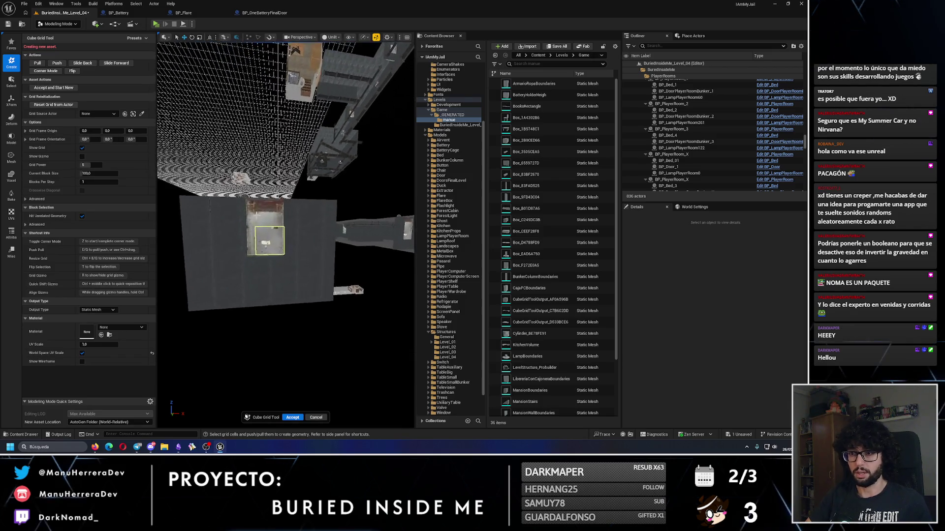
mouse_move(273, 265)
mouse_down()
mouse_move(231, 216)
mouse_move(268, 264)
mouse_move(316, 221)
mouse_move(294, 227)
mouse_move(295, 240)
mouse_up()
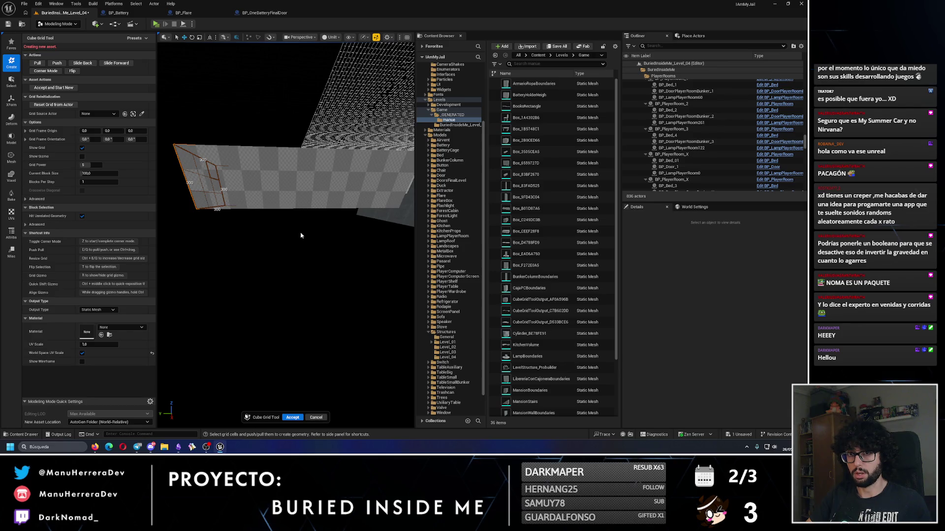
drag(300, 235, 300, 235)
drag(328, 404, 328, 404)
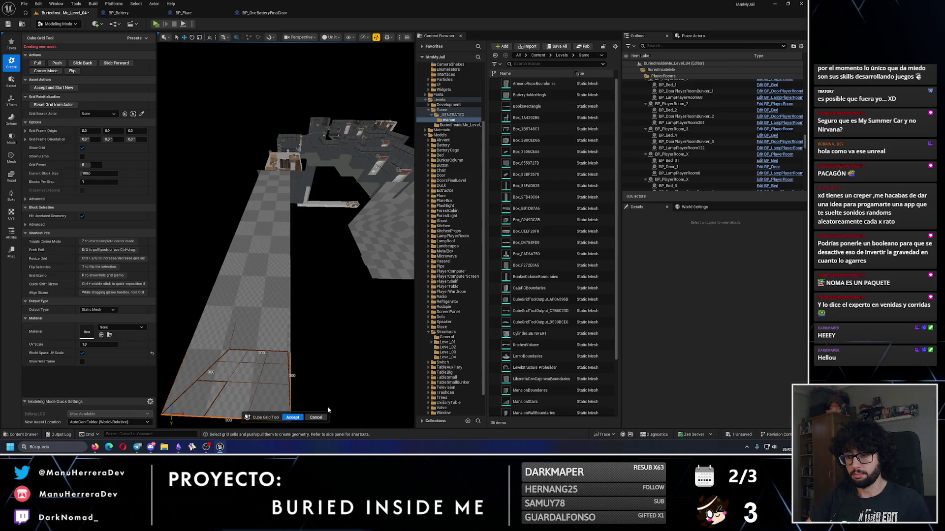
key(Return)
drag(290, 284, 276, 281)
click(59, 34)
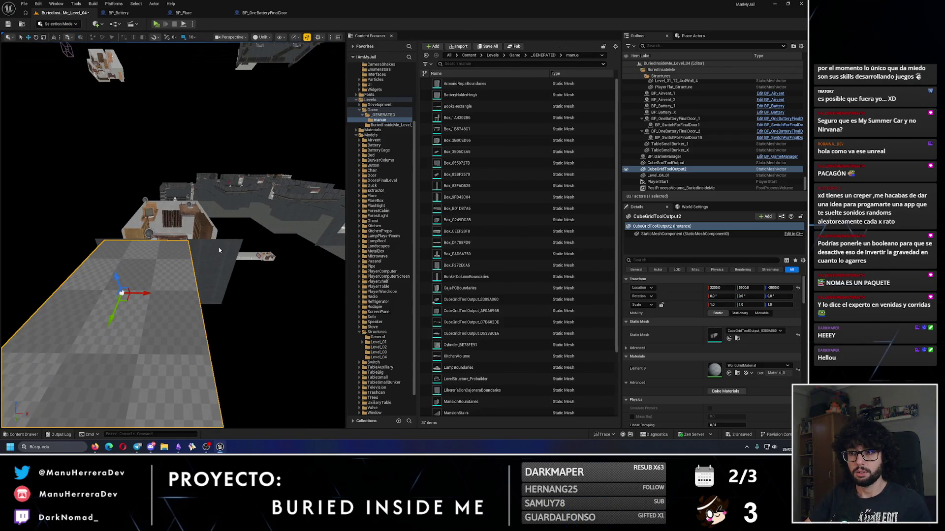
Slide the new CubeGridToolOutput2 slab a short way along the X axis.
drag(172, 231, 172, 232)
drag(118, 171, 118, 171)
mouse_move(212, 315)
mouse_down()
mouse_move(143, 311)
mouse_move(130, 280)
mouse_move(141, 288)
mouse_up()
Switch the editor back to Modeling Mode from the mode dropdown.
drag(161, 253, 163, 251)
drag(122, 70, 121, 71)
click(66, 24)
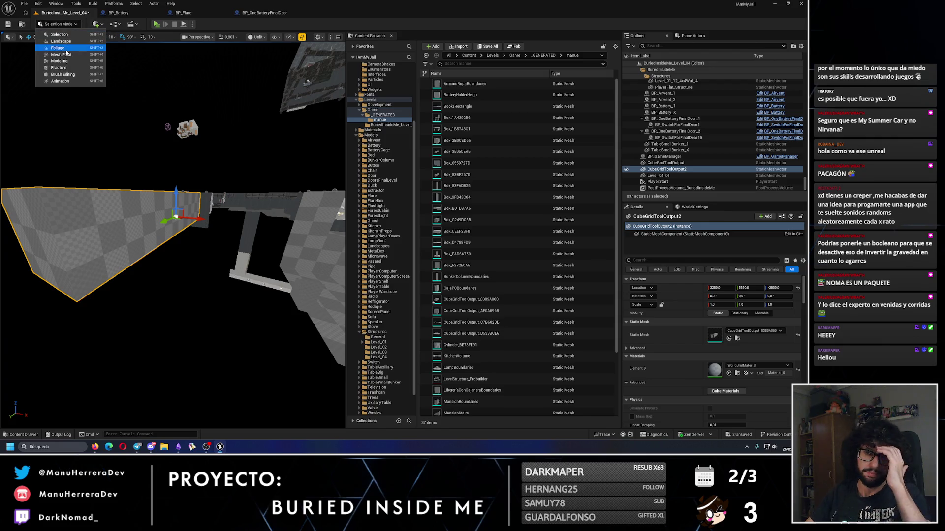
click(67, 62)
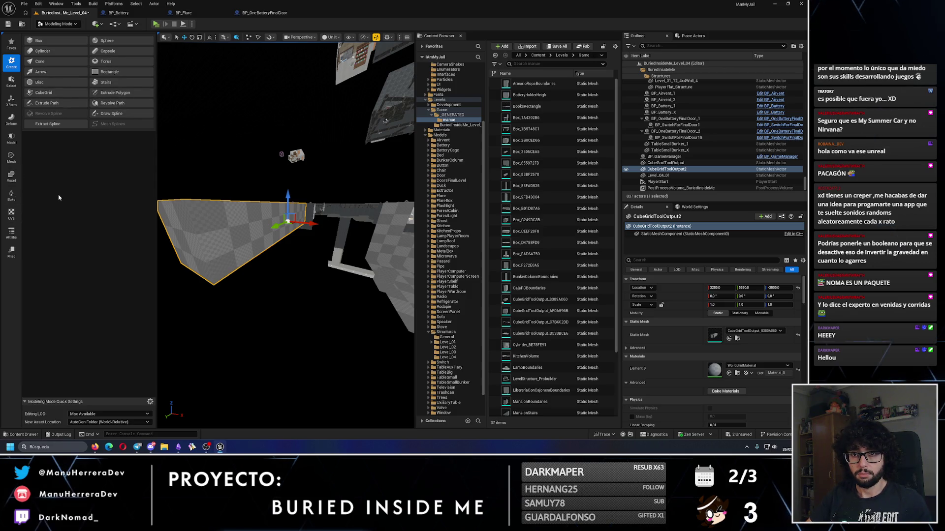
Re-edit the slab in Cube Grid with the grid origin moved to it, then accept the mesh.
click(59, 91)
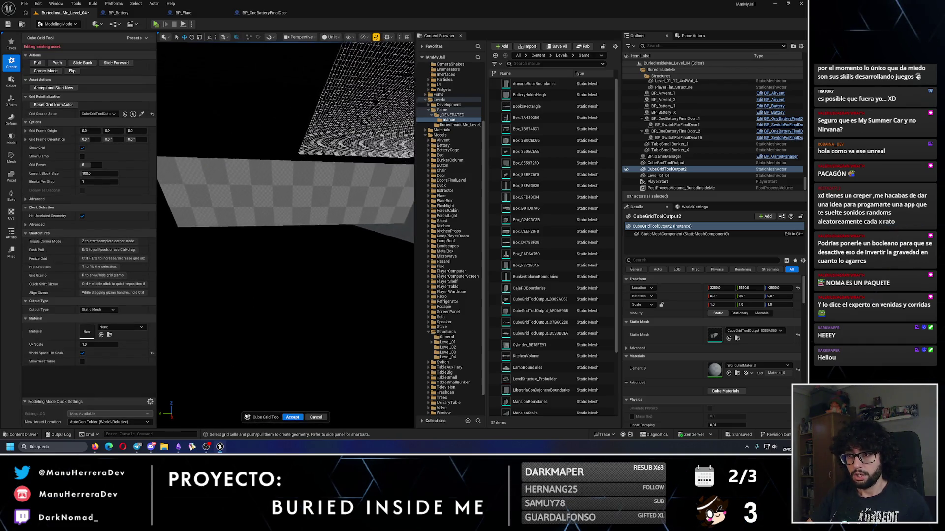
click(74, 105)
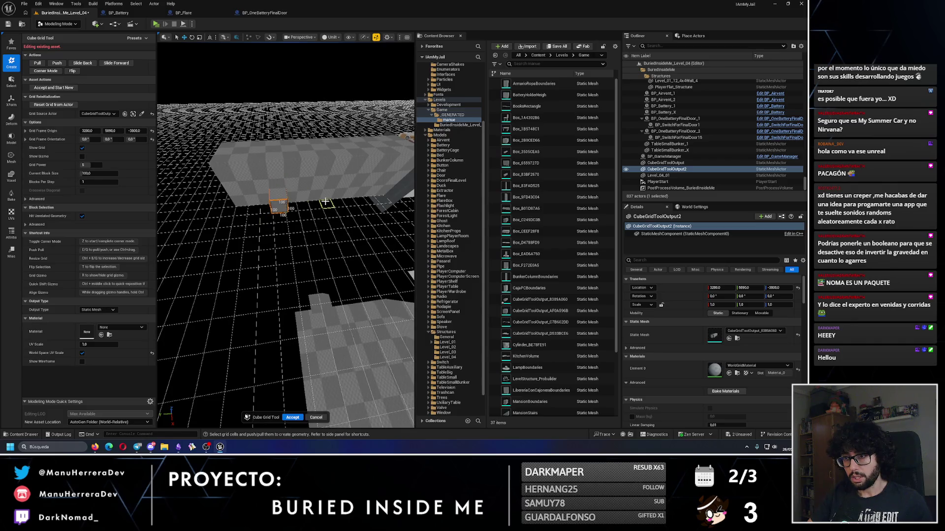
mouse_move(326, 205)
mouse_down()
mouse_move(273, 223)
mouse_move(234, 207)
mouse_move(274, 222)
mouse_up()
drag(292, 403, 293, 404)
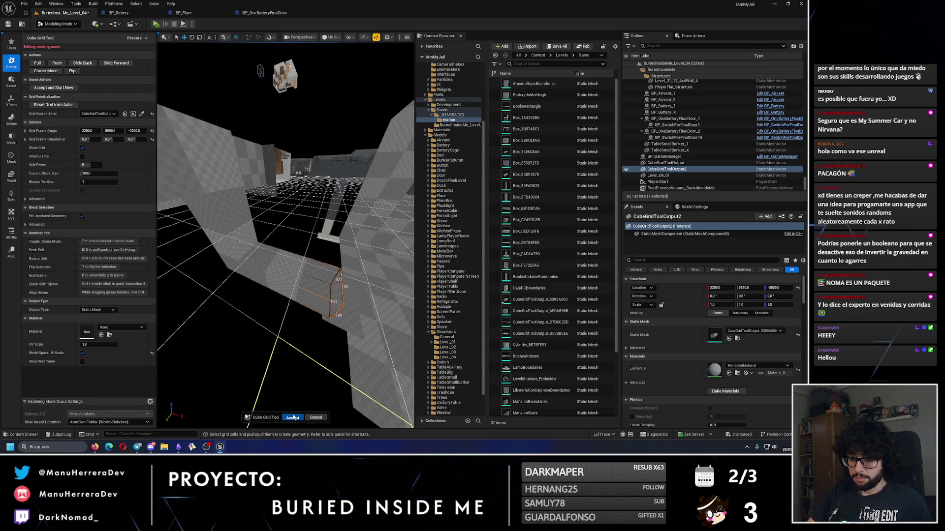
click(293, 417)
drag(253, 264, 253, 263)
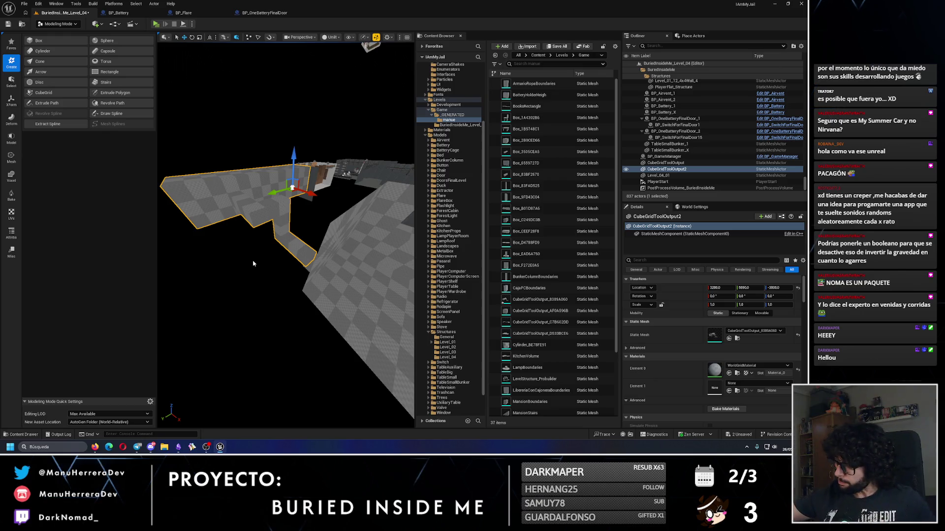
drag(252, 264, 253, 264)
Switch the editor from Modeling Mode to Selection Mode.
click(68, 24)
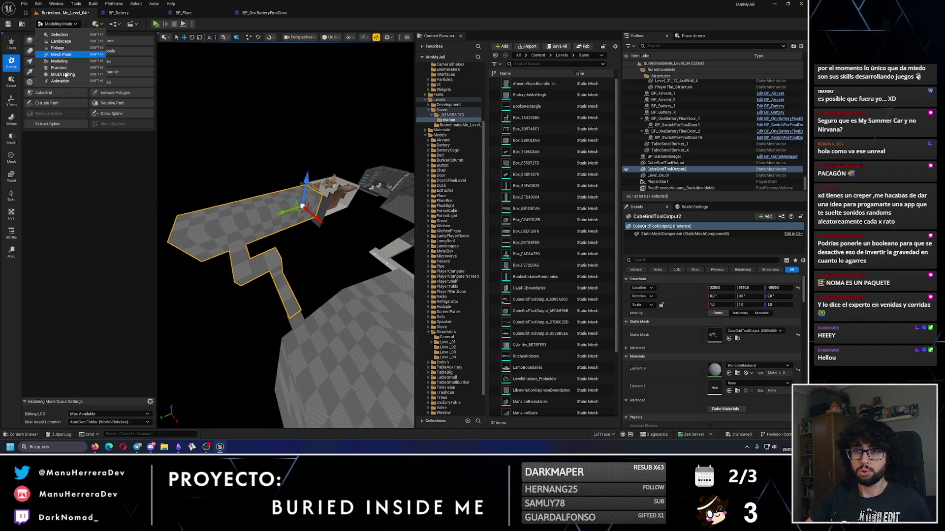
click(68, 63)
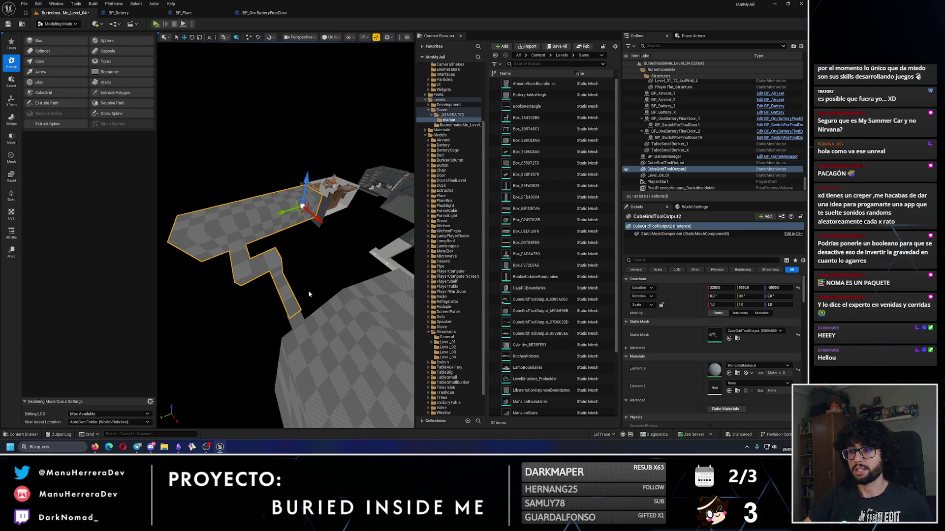
drag(317, 299, 316, 299)
drag(331, 266, 331, 265)
click(75, 24)
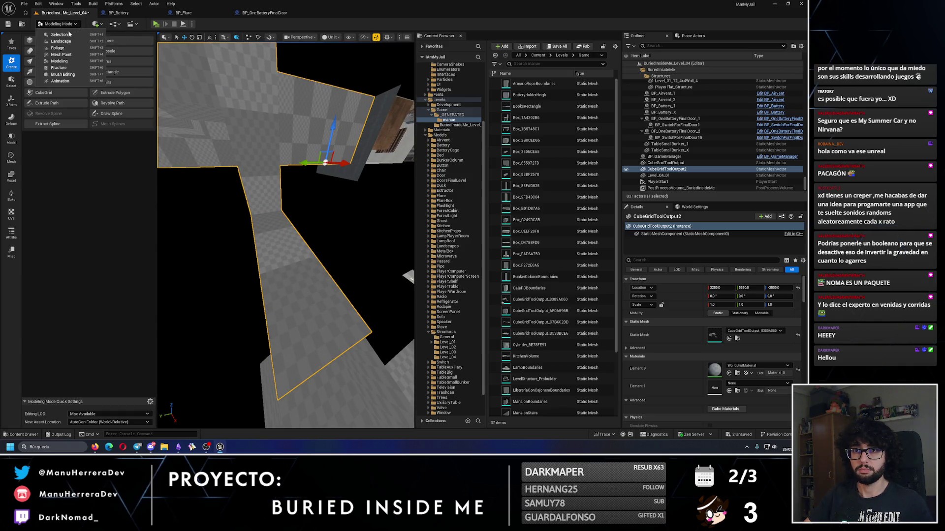
click(64, 31)
drag(249, 238, 249, 239)
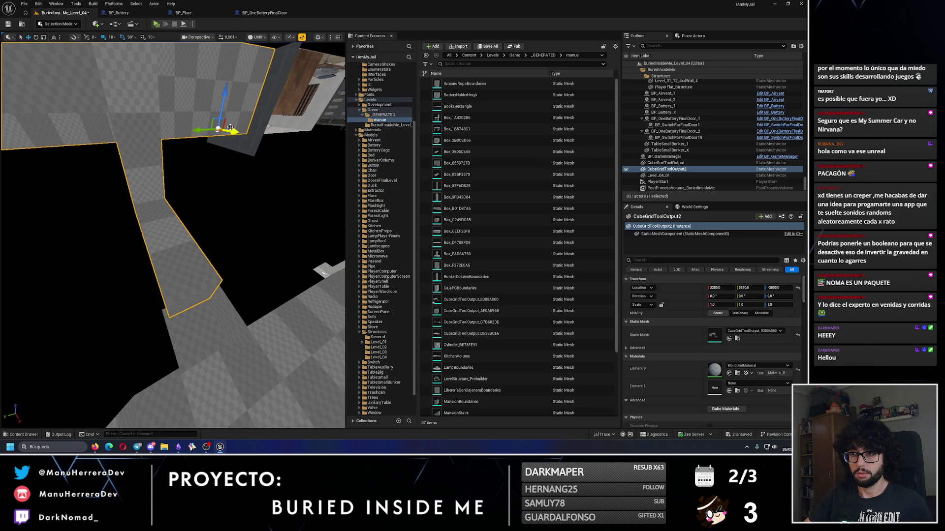
Nudge the corridor floor mesh slightly along the X axis.
drag(226, 129, 221, 137)
scroll(228, 129, up, 5)
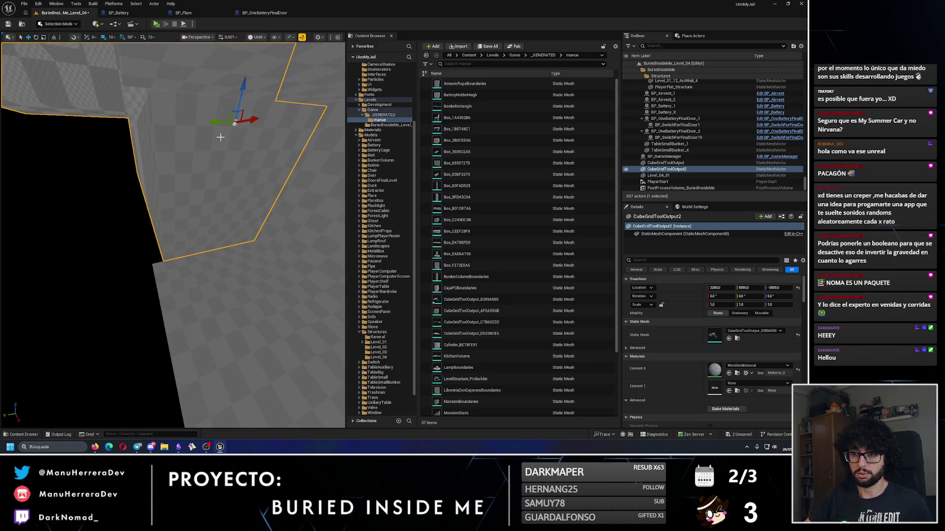
scroll(215, 125, down, 5)
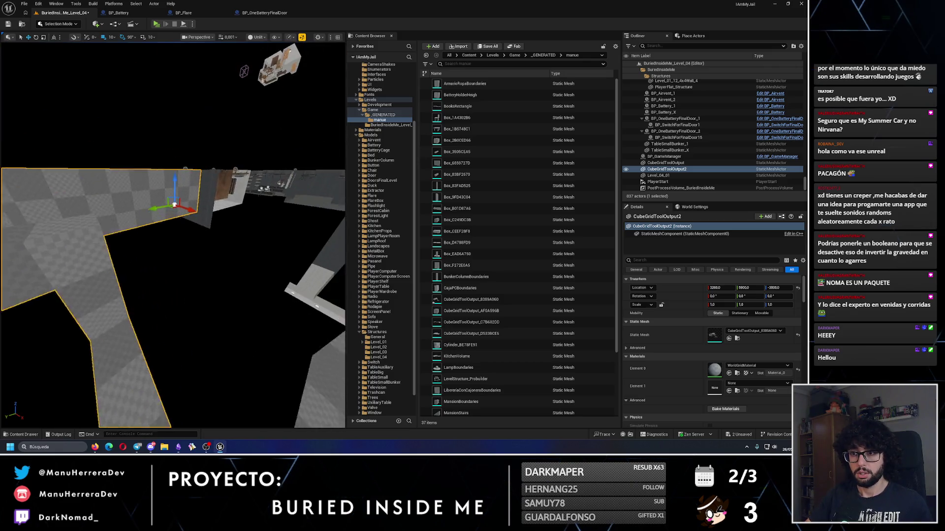
drag(215, 124, 201, 138)
drag(183, 95, 183, 95)
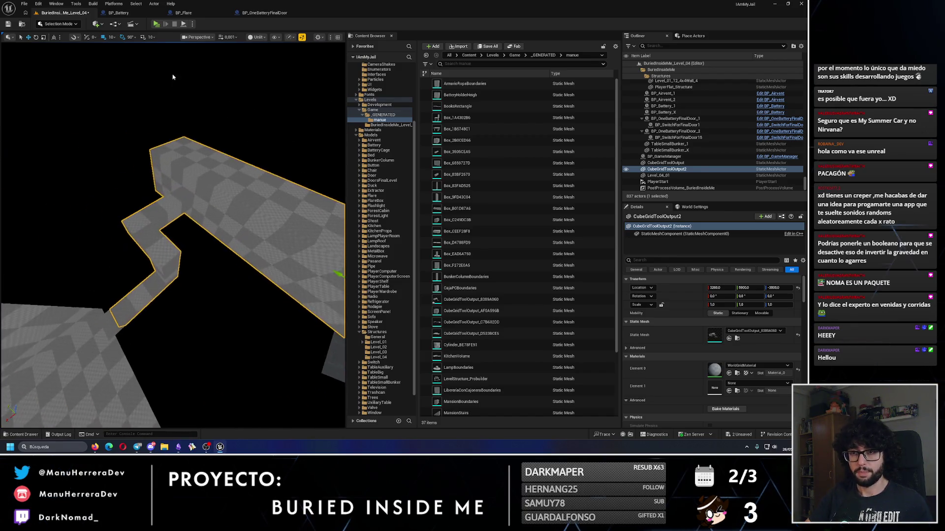
In Modeling Mode, box-select the corridor faces with PolyGroup Edit and accept the edit.
click(72, 26)
click(69, 82)
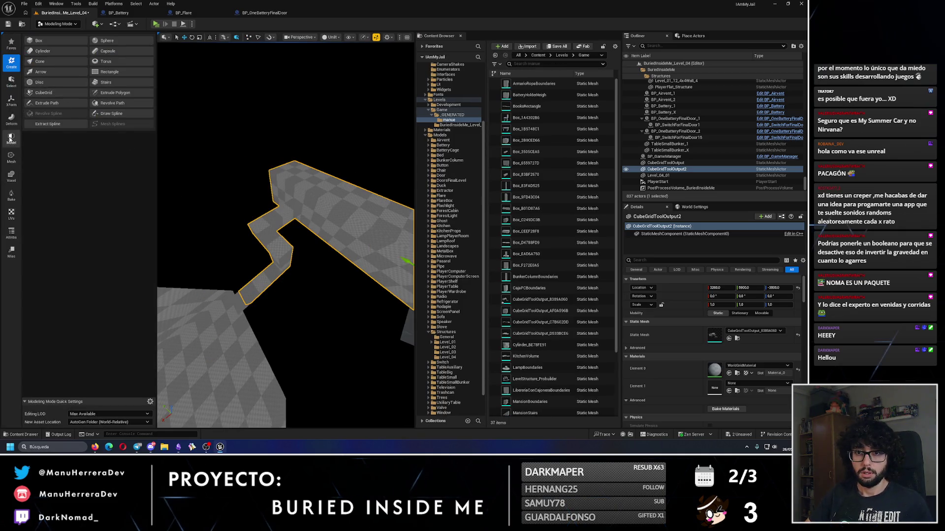
click(9, 139)
click(41, 41)
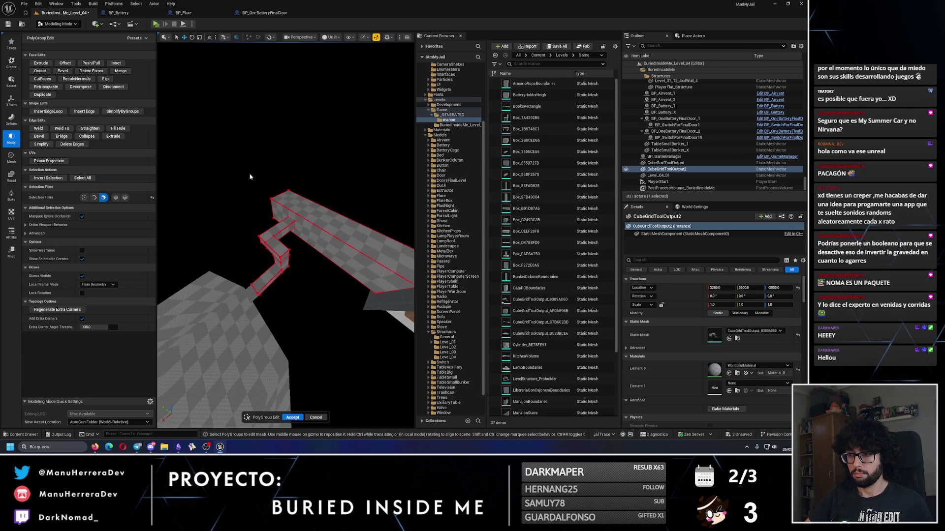
drag(238, 156, 398, 366)
drag(432, 409, 432, 408)
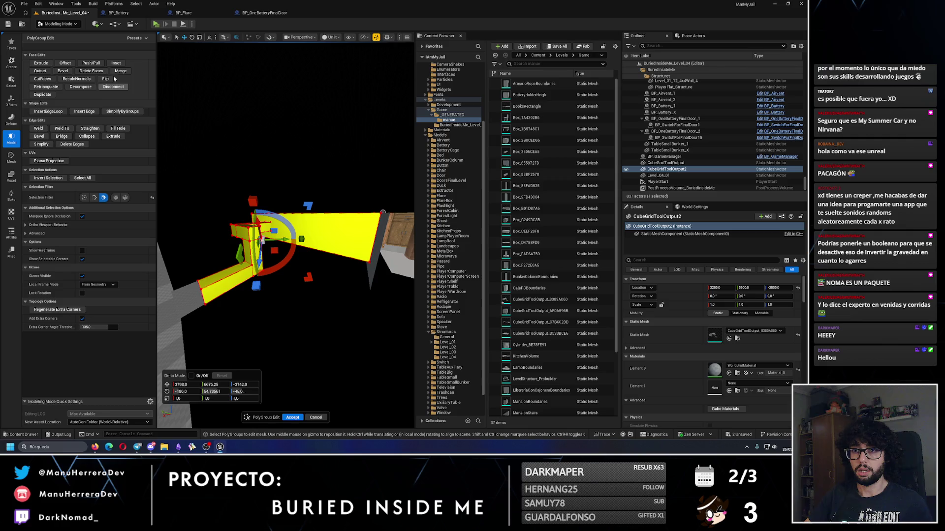
click(293, 417)
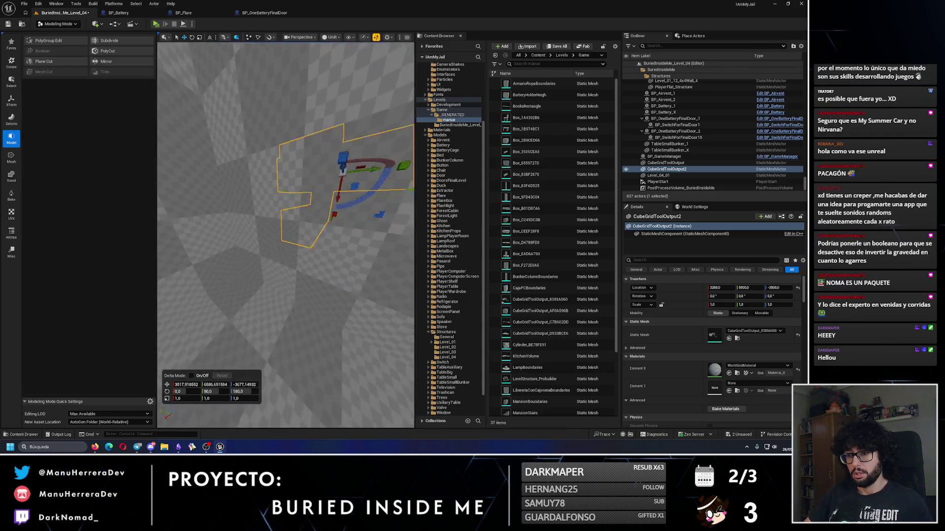
Run PolyGroup Edit again on the floor face of the corridor mesh and accept it.
click(63, 42)
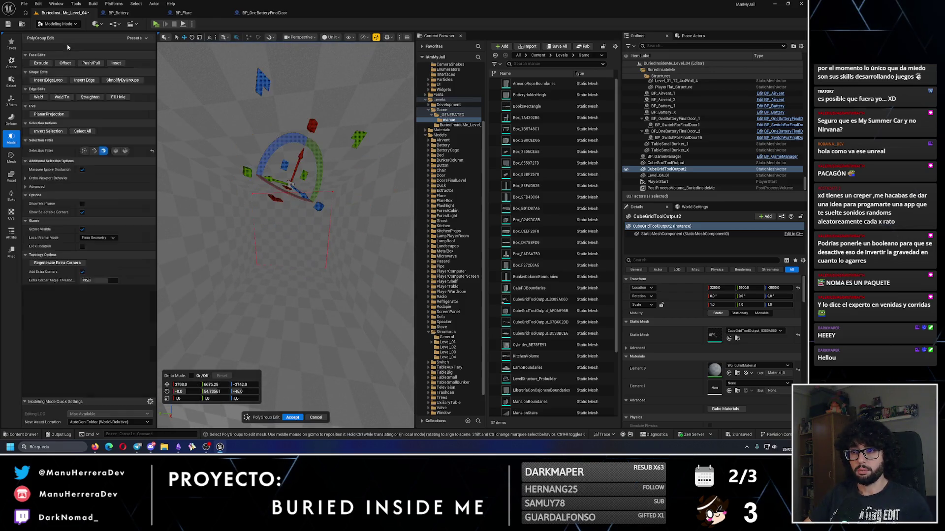
click(290, 229)
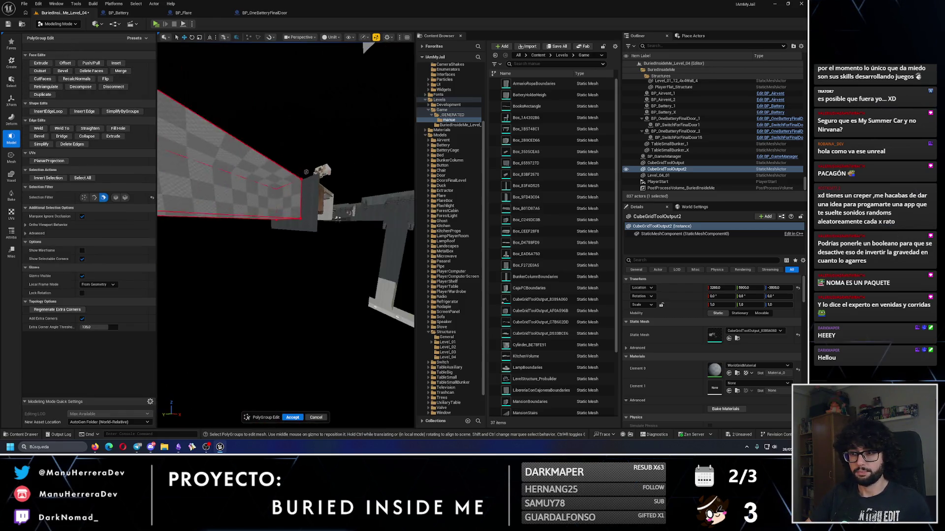
key(f)
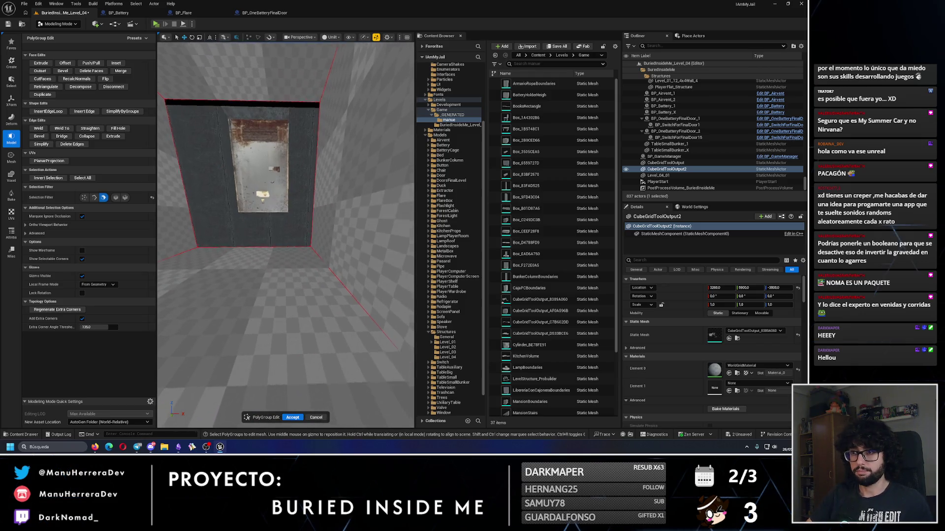
click(265, 410)
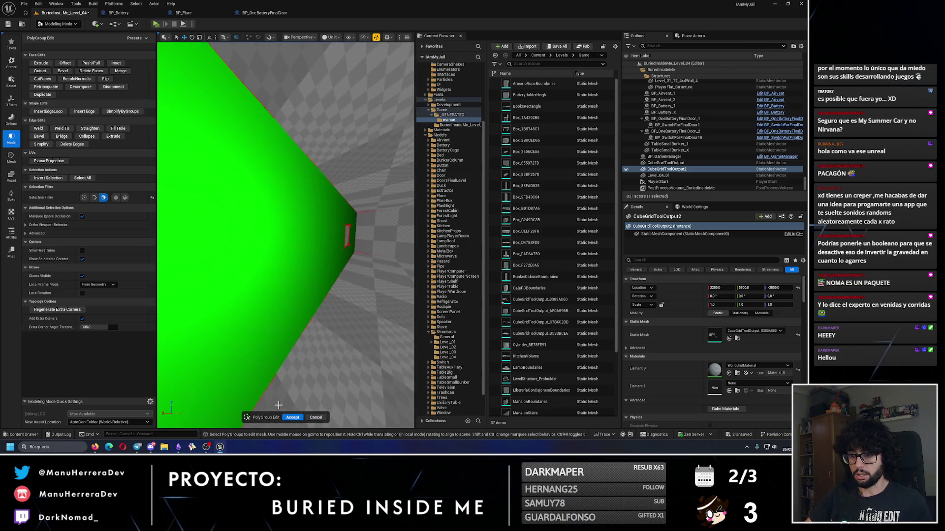
key(Return)
key(s)
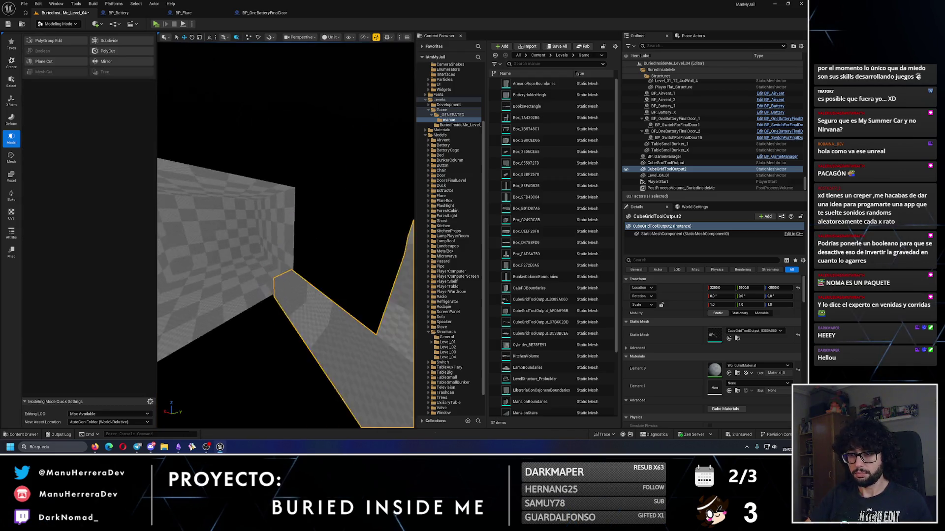
key(s)
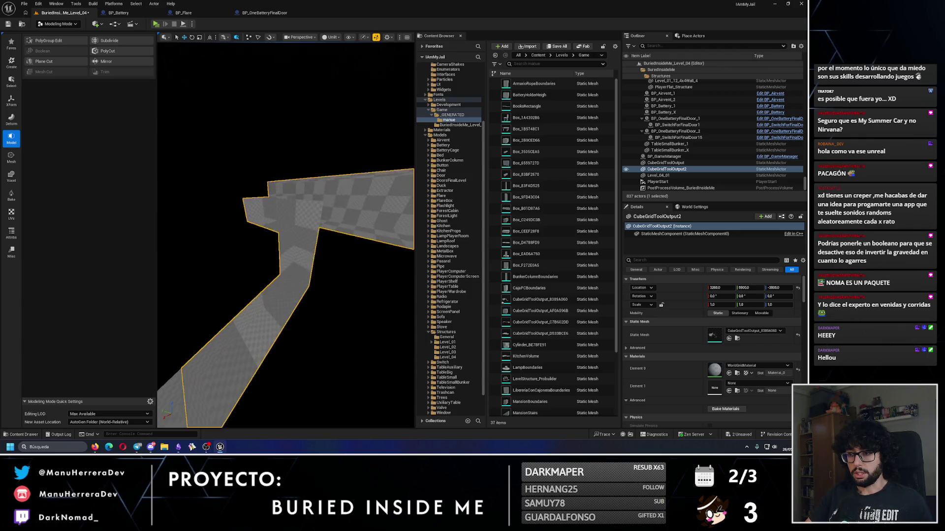
click(736, 339)
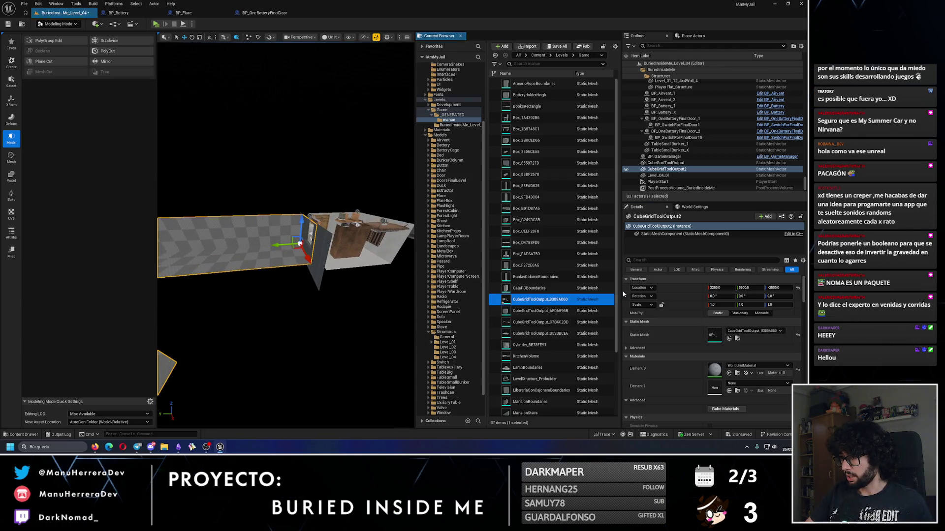
Rename the CubeGridToolOutput2 mesh asset to Level_04_03 and move it into the Level_04 folder.
key(F2)
text(Level_04_03)
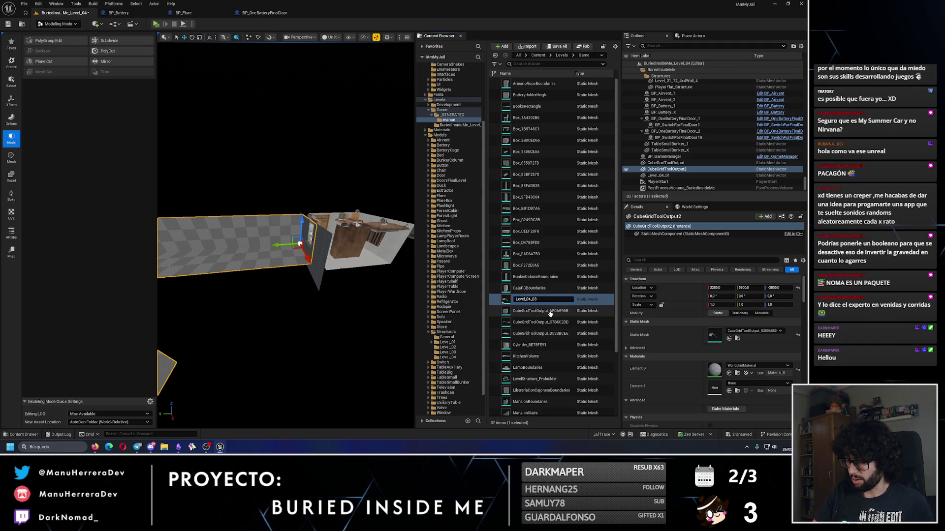
key(Return)
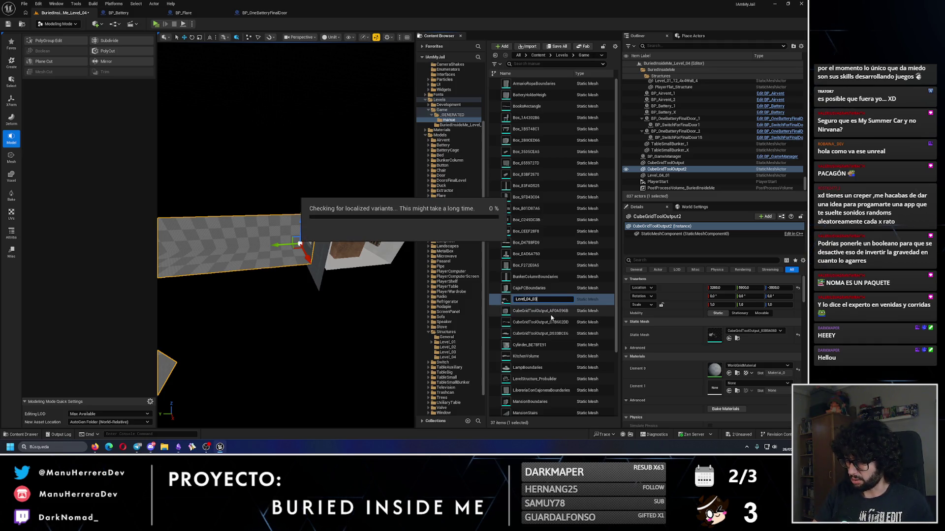
drag(531, 368, 449, 358)
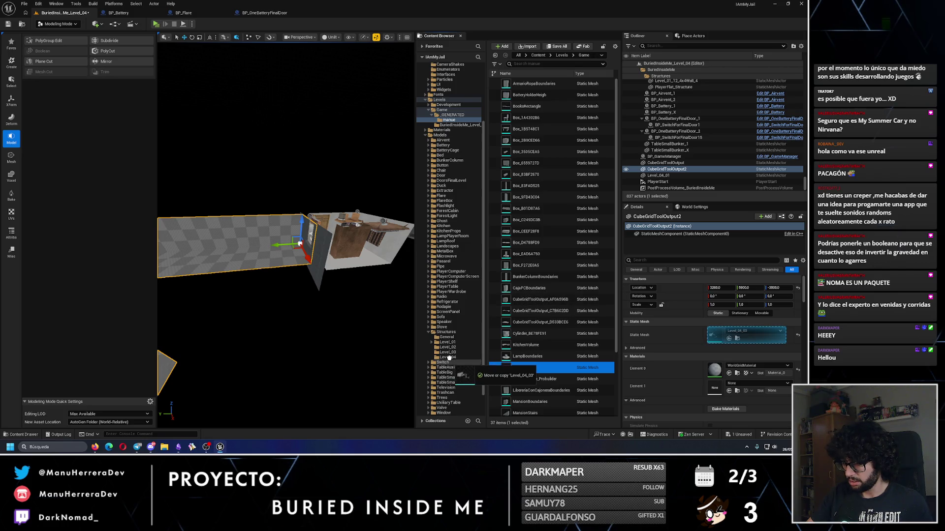
click(458, 373)
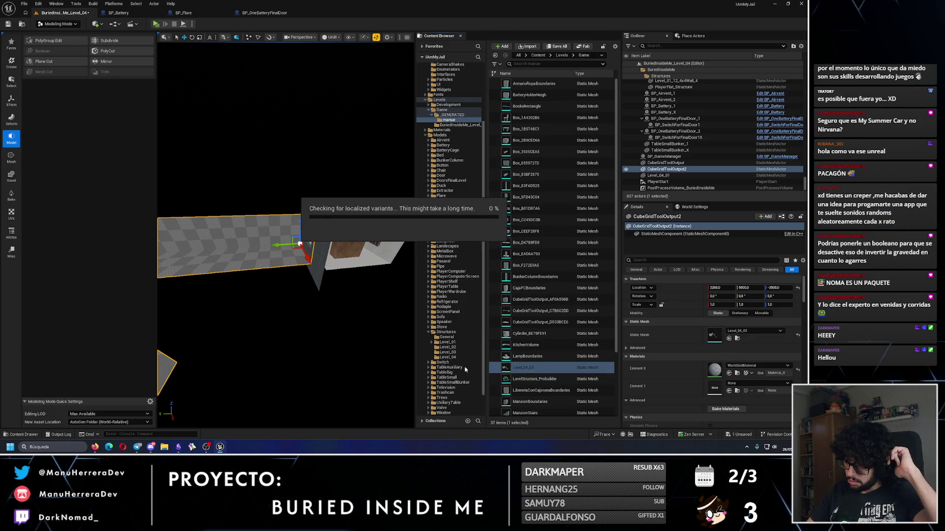
Set Level_04_03's collision complexity to Use Complex Collision As Simple.
click(445, 358)
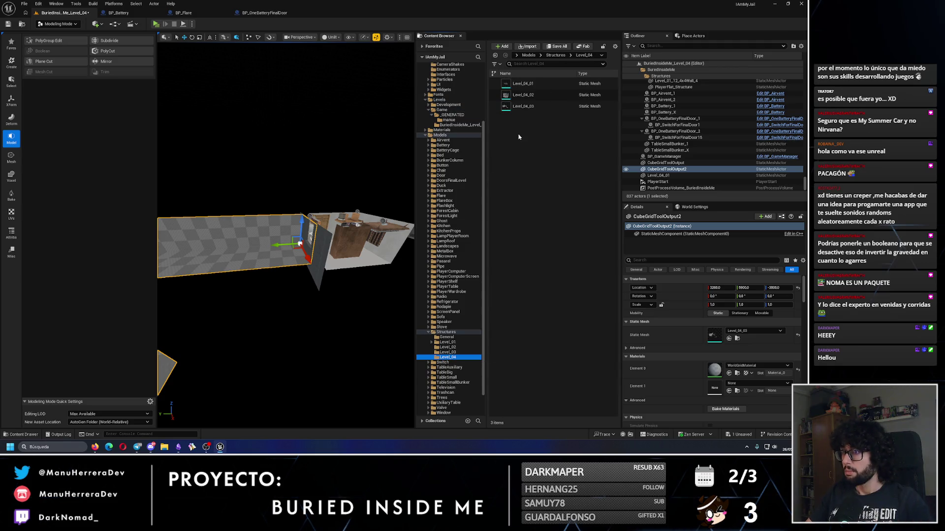
click(529, 108)
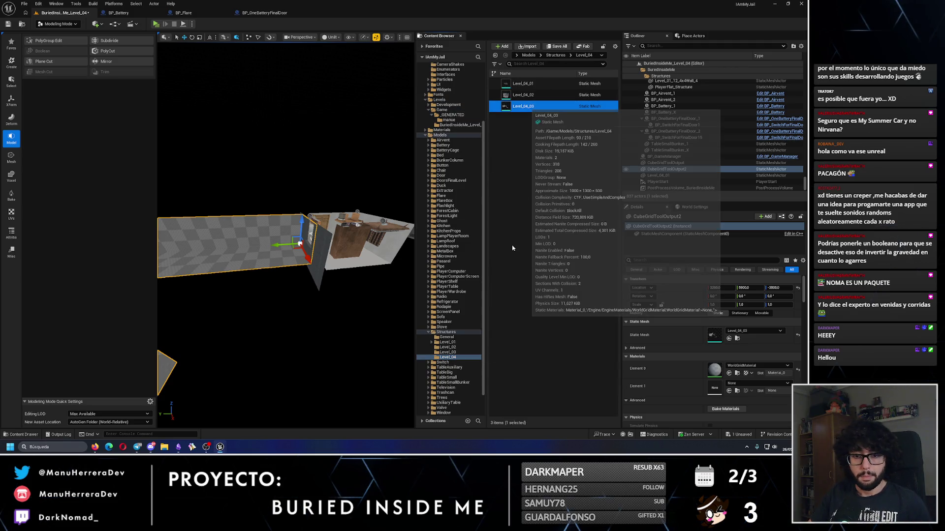
key(Return)
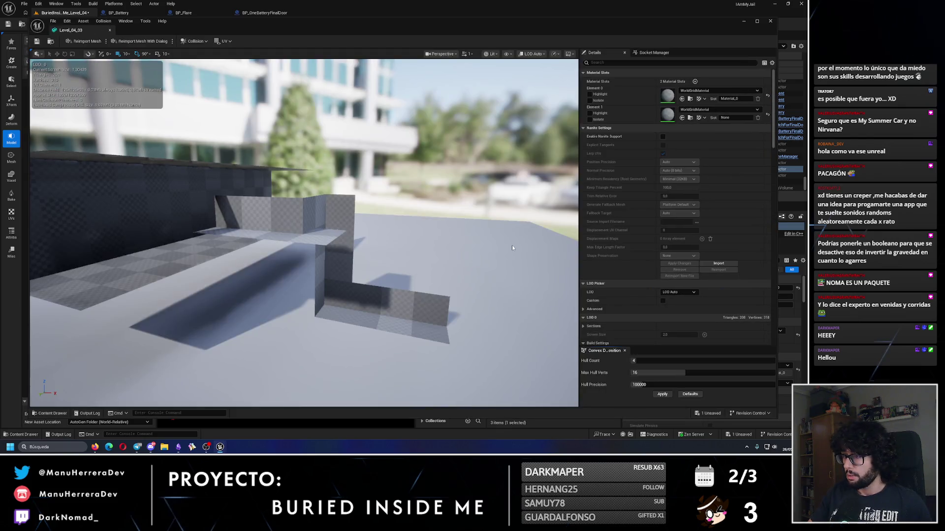
scroll(720, 225, down, 10)
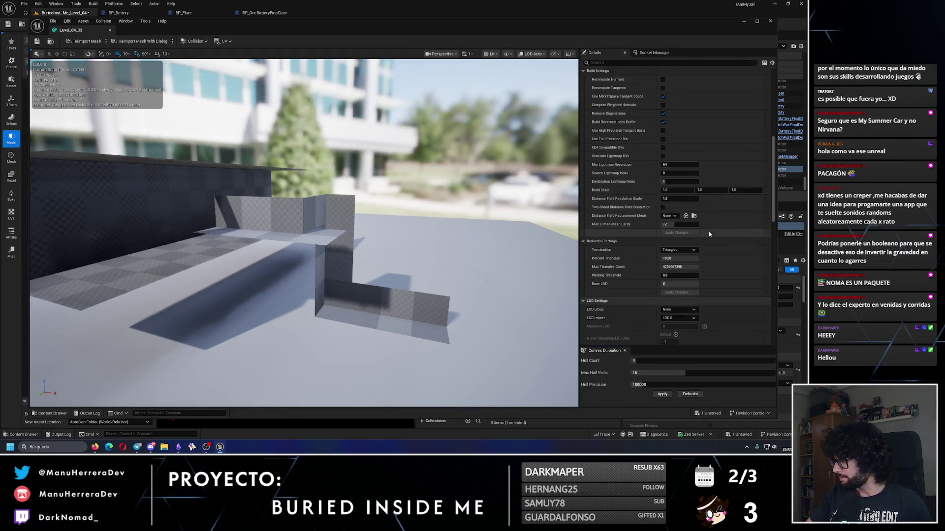
scroll(709, 234, down, 7)
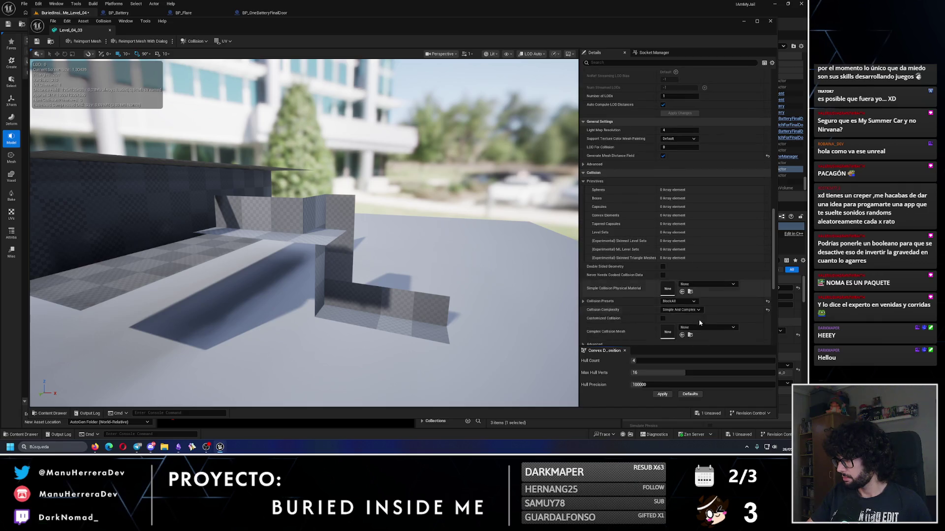
click(682, 334)
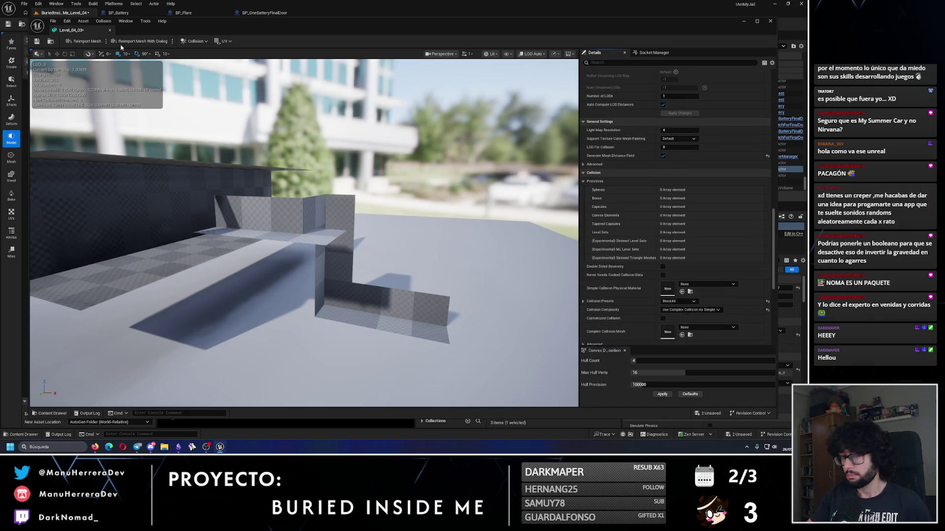
click(771, 22)
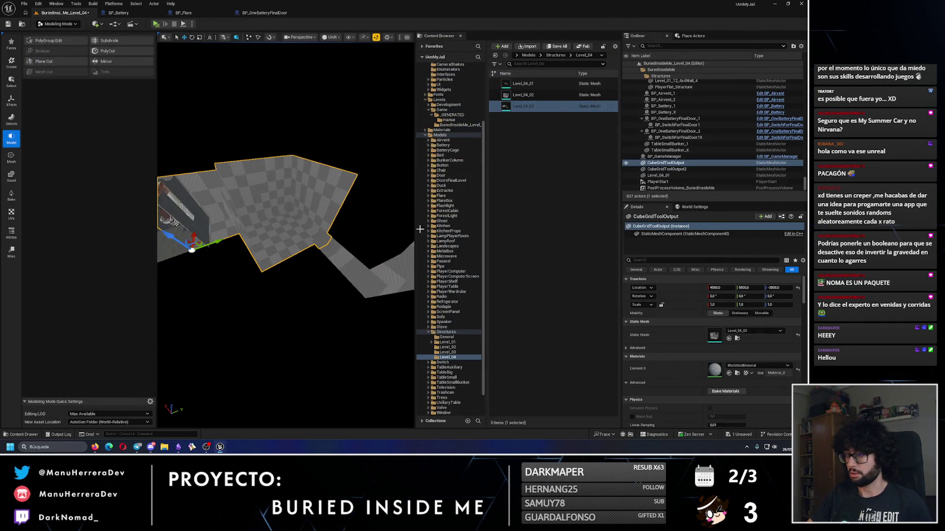
Set Level_04_02's collision complexity to Use Complex Collision As Simple as well.
click(737, 339)
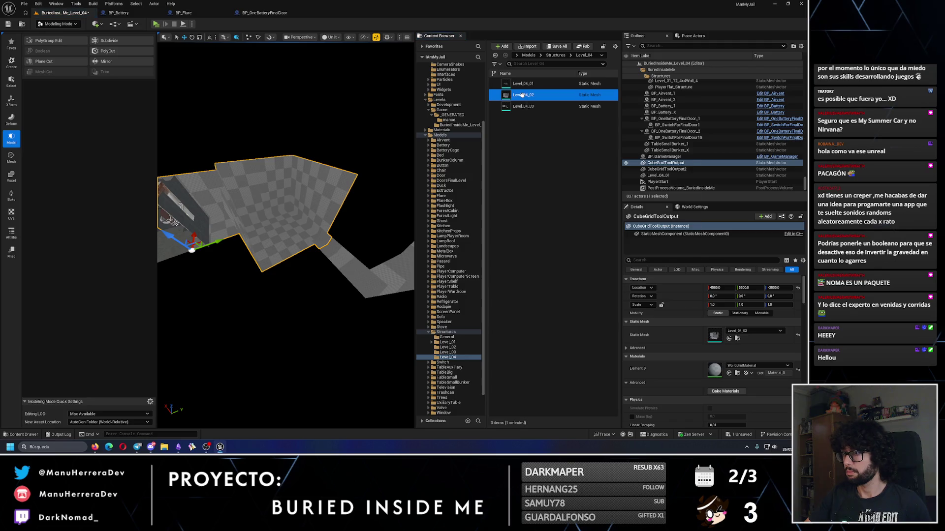
double_click(523, 96)
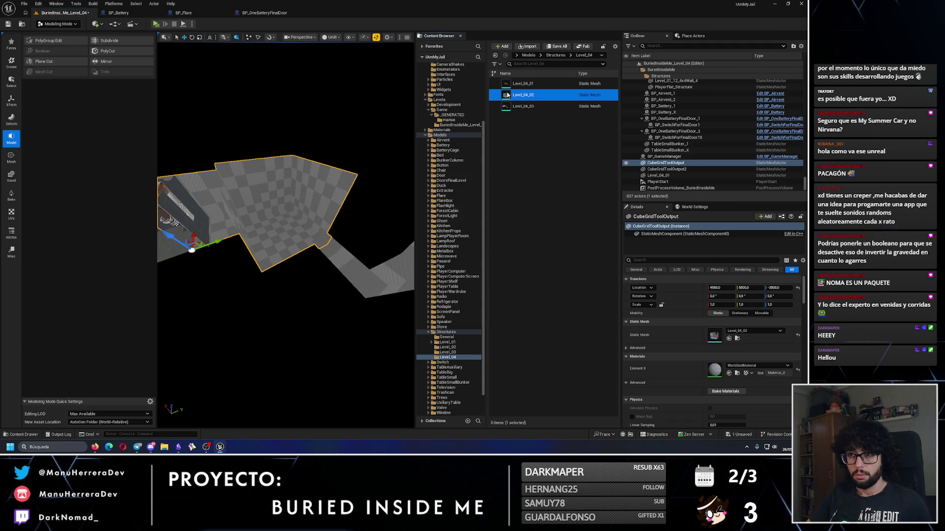
scroll(670, 240, down, 10)
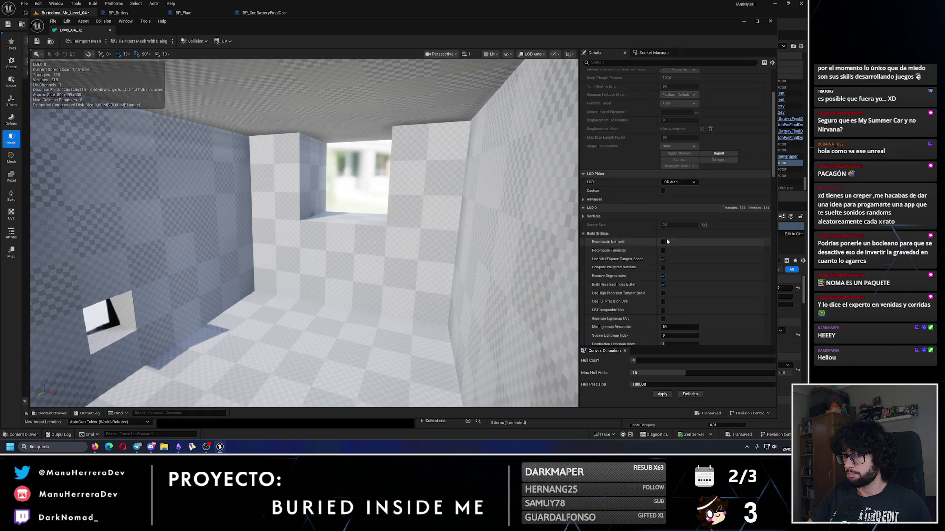
scroll(670, 239, down, 10)
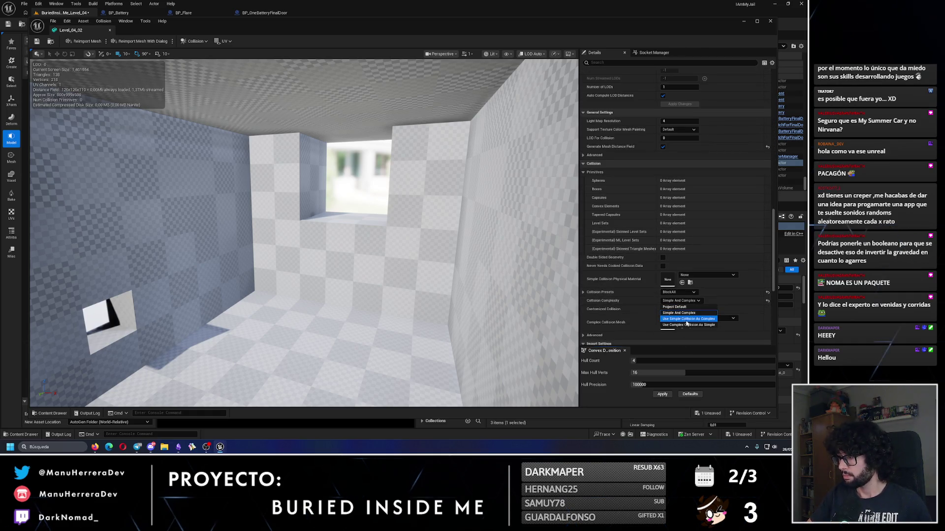
click(681, 301)
click(688, 325)
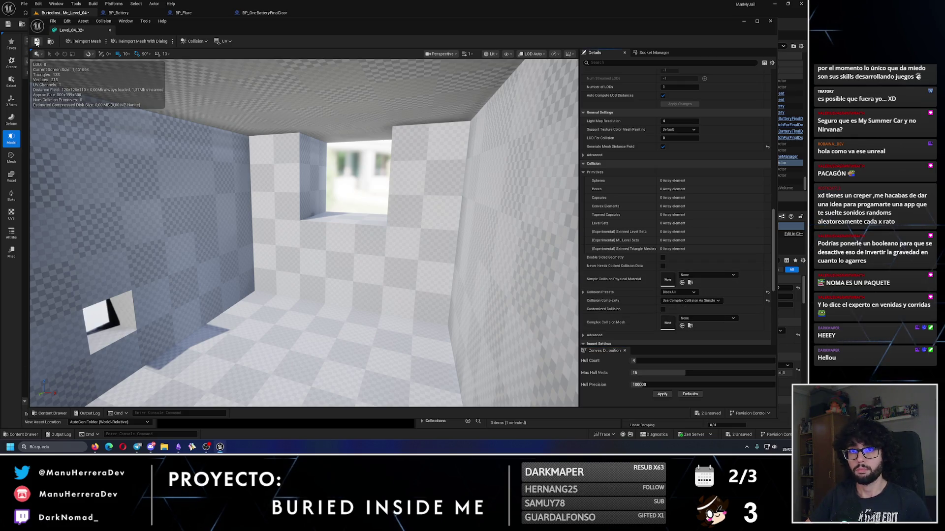
click(770, 21)
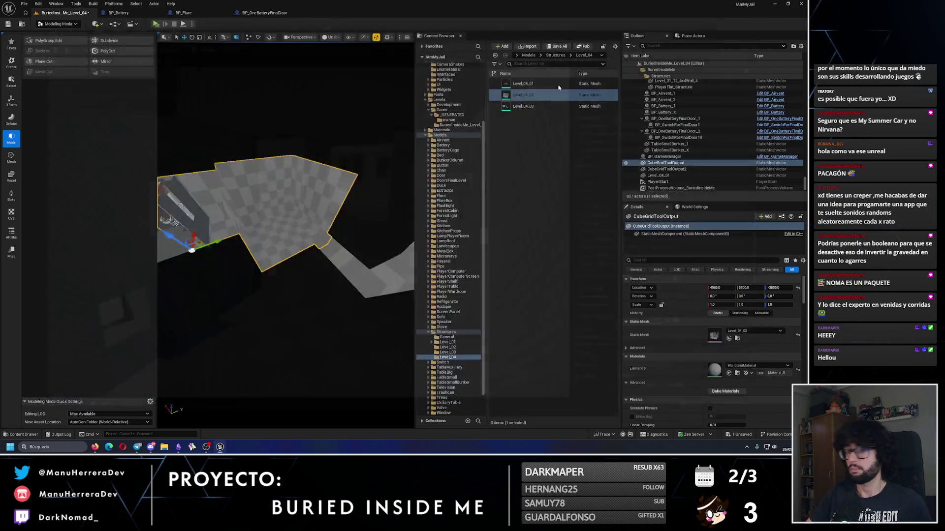
PolyGroup-edit the inner floor face of the Level_04_02 mesh, accept it, and save the level.
drag(286, 237, 311, 200)
click(51, 42)
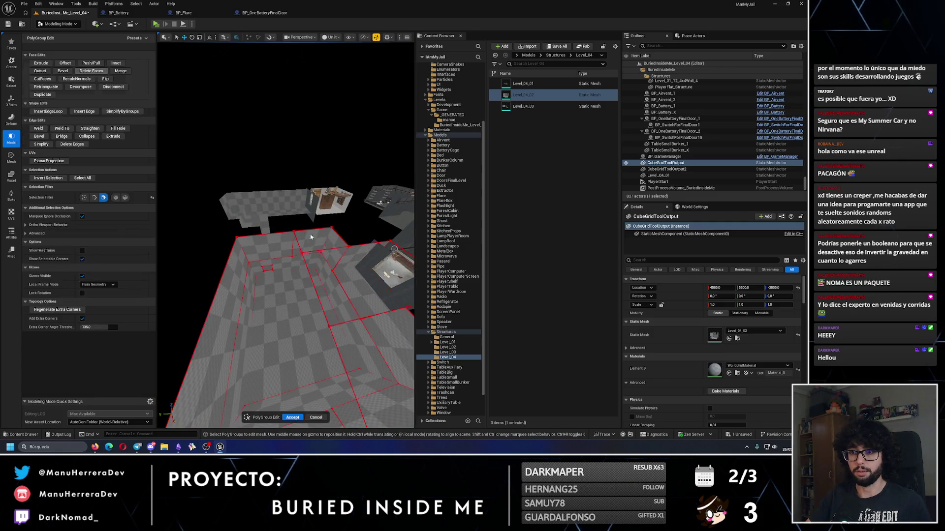
click(292, 268)
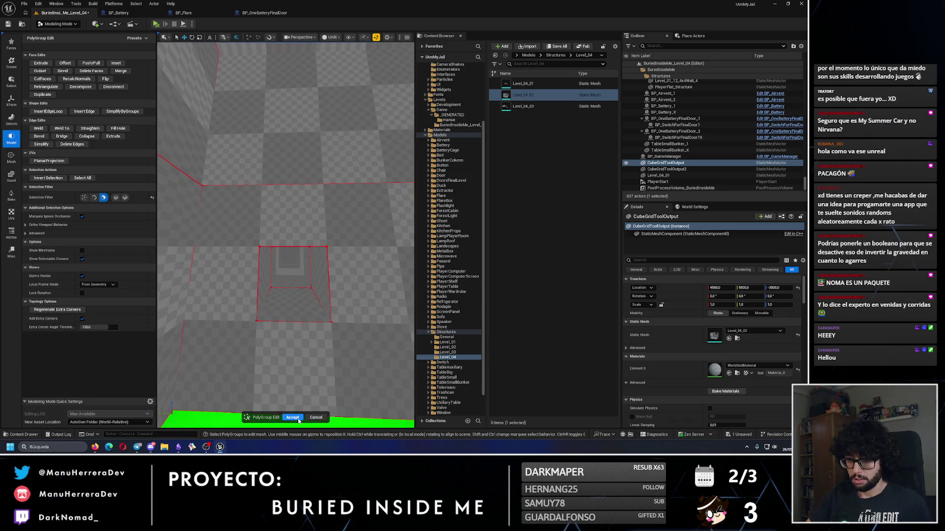
key(Return)
key(ctrl+s)
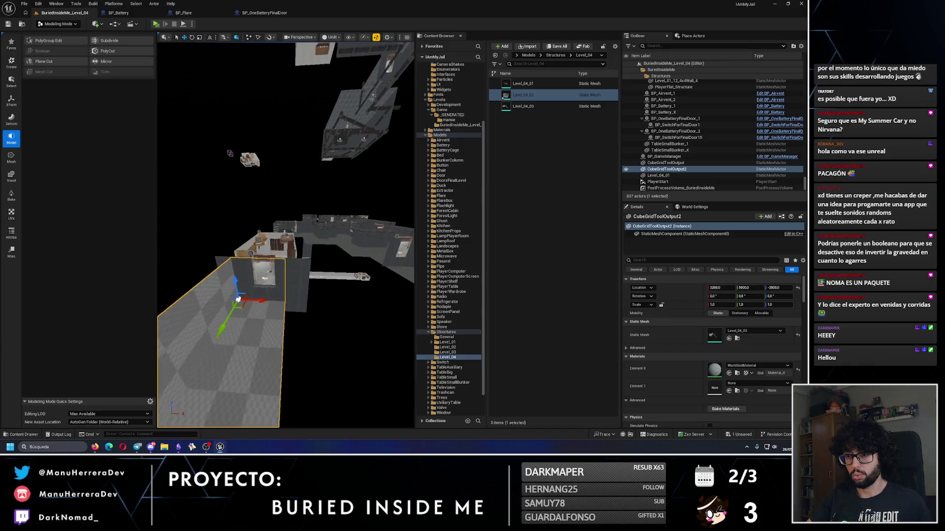
click(261, 268)
Select and frame the player room pieces including BP_PlayerRoom_3, and switch to Selection Mode.
key(f)
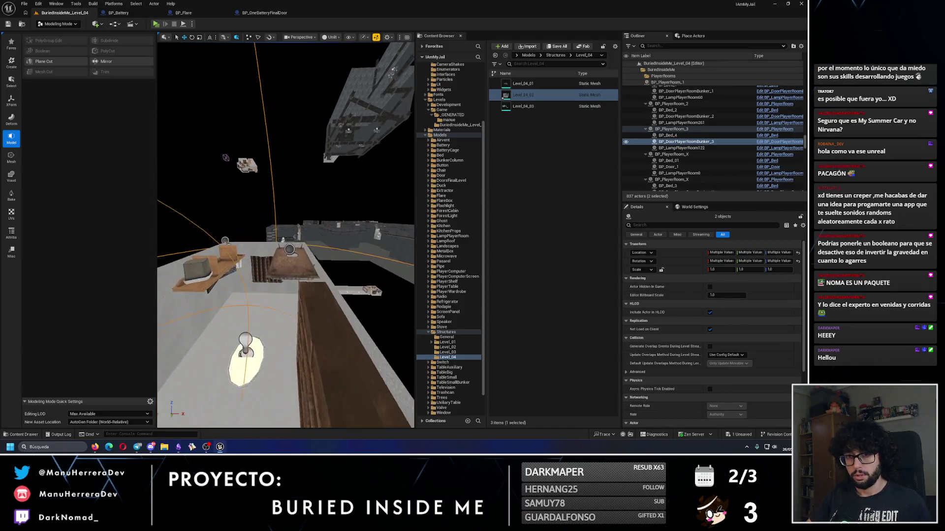
ctrl+click(280, 339)
key(f)
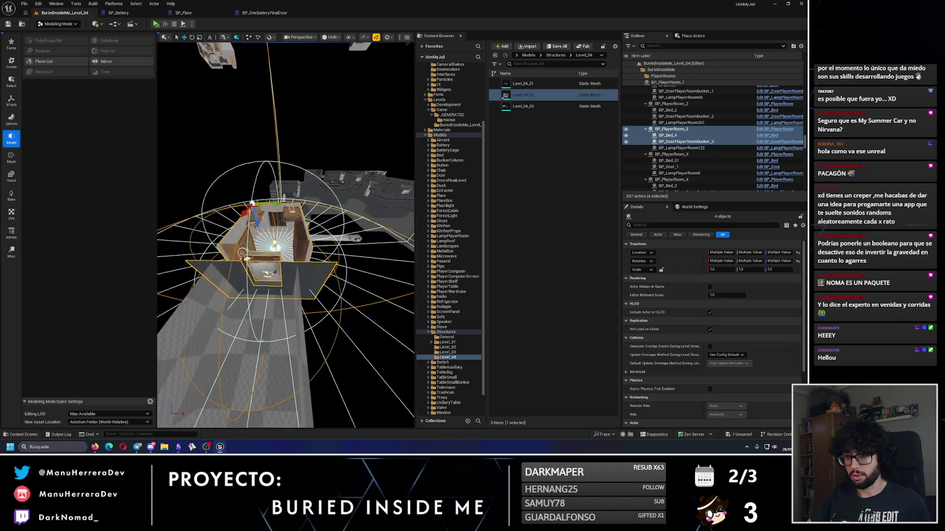
click(58, 23)
click(69, 34)
Inspect the player room's doorway, floor hatch and walls, then select a corridor bunker door.
drag(187, 81, 113, 156)
mouse_move(146, 118)
mouse_down()
mouse_move(146, 177)
mouse_move(127, 166)
mouse_up()
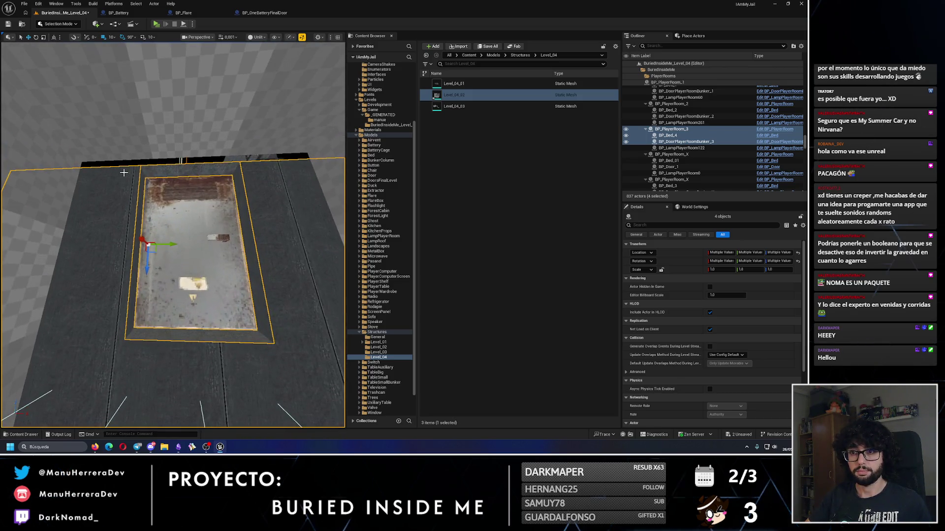
mouse_move(145, 266)
mouse_down()
mouse_move(207, 244)
mouse_move(206, 197)
mouse_move(136, 180)
mouse_up()
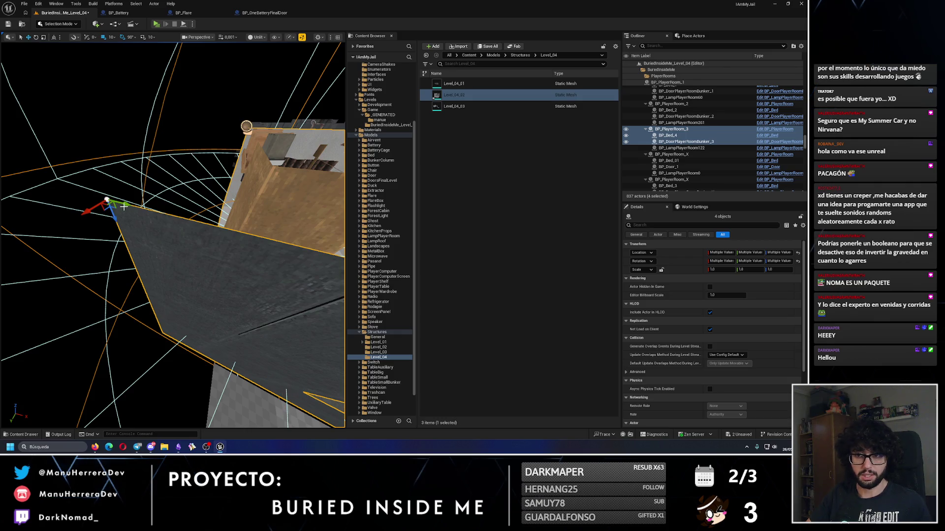
drag(124, 206, 115, 122)
key(f)
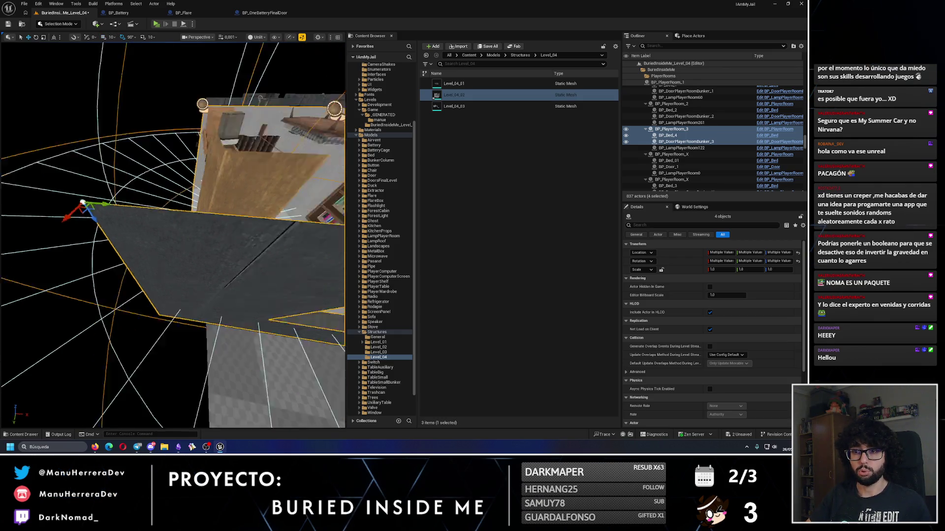
mouse_move(213, 210)
mouse_down()
mouse_move(189, 214)
mouse_move(236, 194)
mouse_up()
mouse_move(205, 230)
mouse_down()
mouse_move(218, 258)
mouse_move(100, 55)
mouse_up()
drag(102, 192, 102, 192)
mouse_move(79, 142)
mouse_down()
mouse_move(41, 146)
mouse_move(73, 148)
mouse_up()
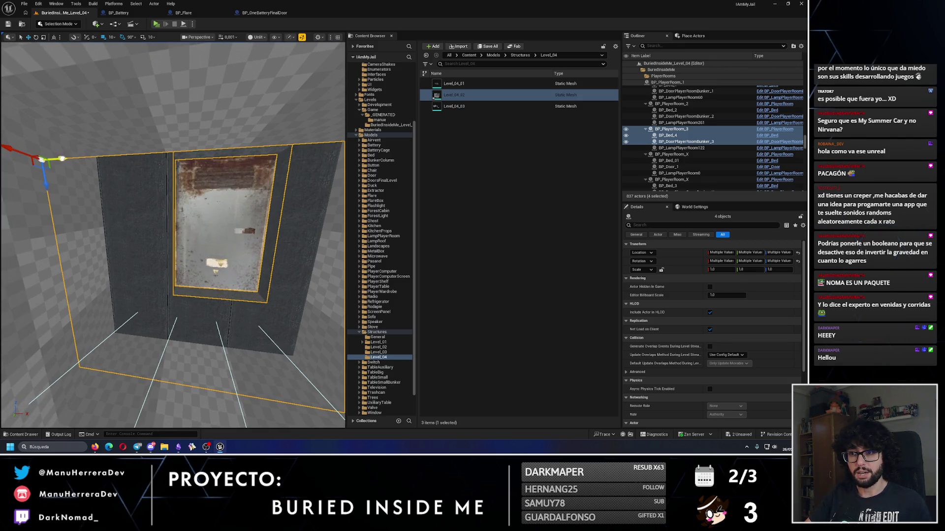
mouse_move(153, 215)
mouse_down()
mouse_move(168, 241)
mouse_move(142, 256)
mouse_move(93, 233)
mouse_move(74, 249)
mouse_move(128, 241)
mouse_up()
click(168, 241)
click(128, 248)
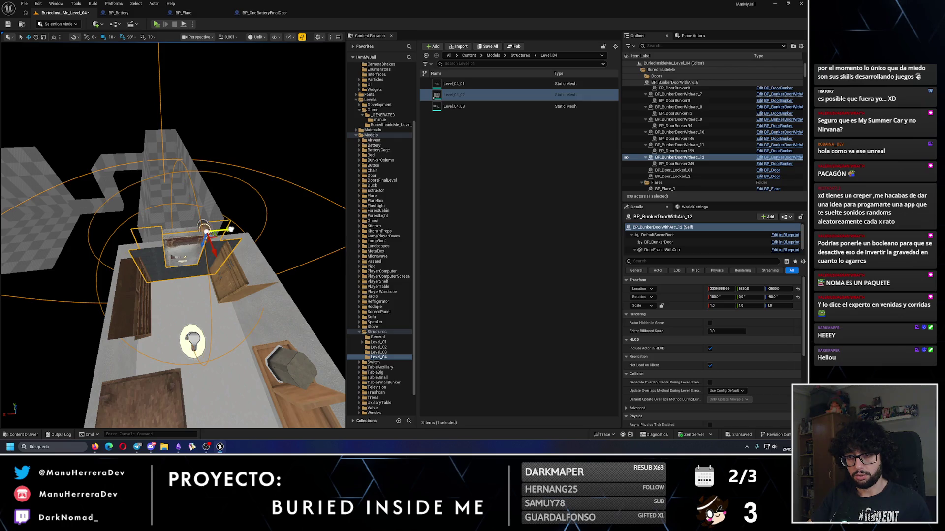
Slide the extra bunker door BP_BunkerDoorWithArc_12 along the corridor, inspect it, and delete it.
scroll(231, 229, down, 5)
drag(223, 226, 133, 231)
key(f)
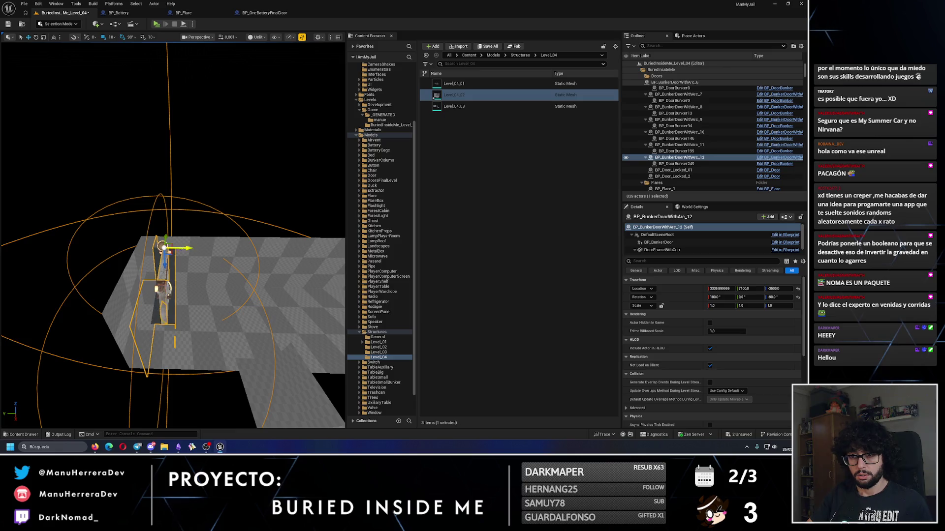
drag(165, 253, 168, 249)
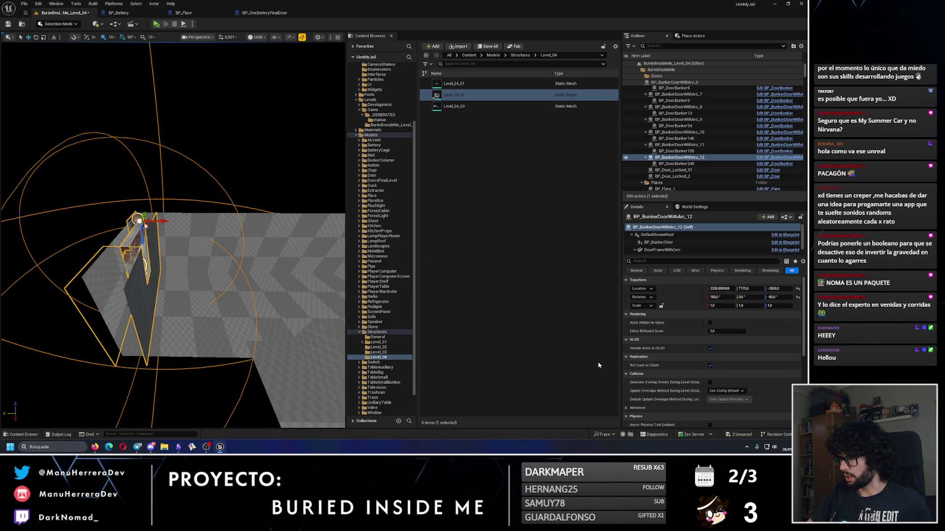
drag(209, 275, 209, 254)
drag(197, 239, 197, 290)
mouse_move(180, 243)
mouse_down()
mouse_move(207, 246)
mouse_move(164, 265)
mouse_move(164, 300)
mouse_up()
key(Delete)
Select the remaining bunker door BP_BunkerDoorWithArc_11 in the viewport and Outliner.
drag(184, 266, 184, 287)
click(184, 287)
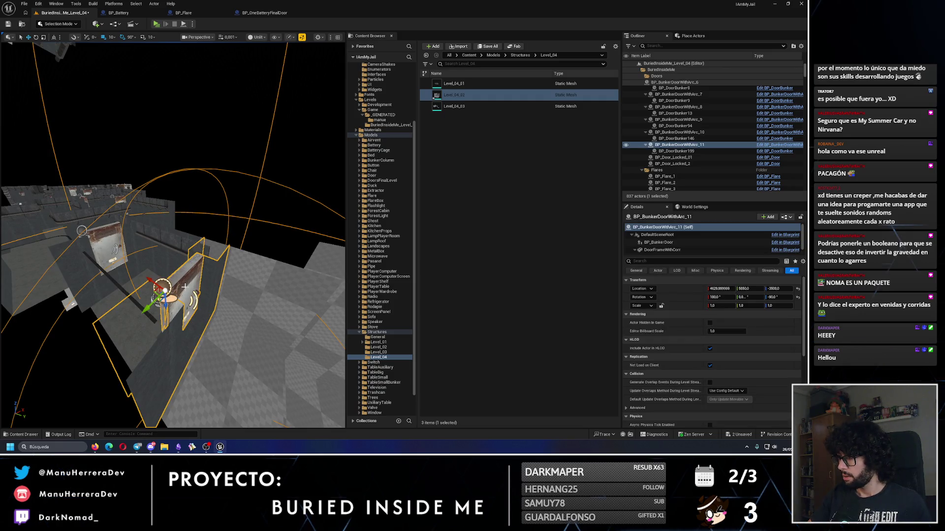
click(739, 145)
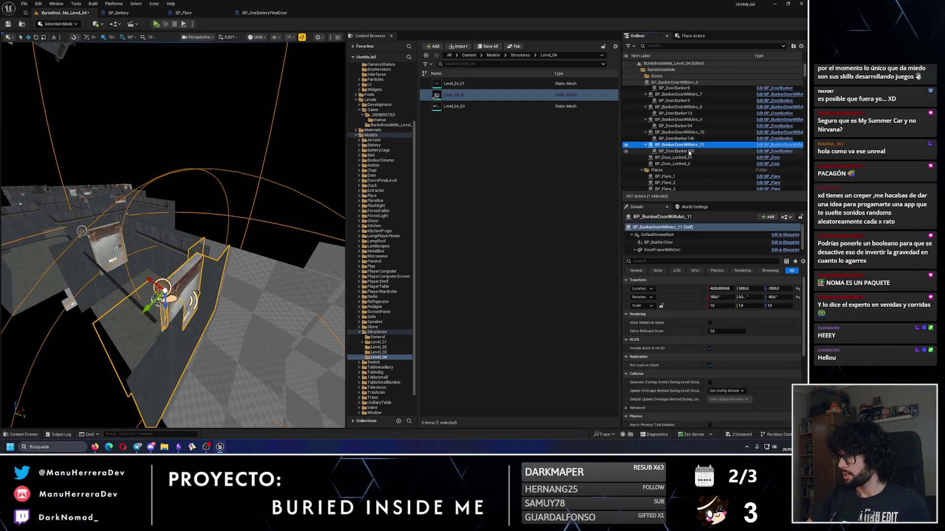
Open the bunker door Blueprint and add a Boolean variable named IsDoorLocked.
click(772, 146)
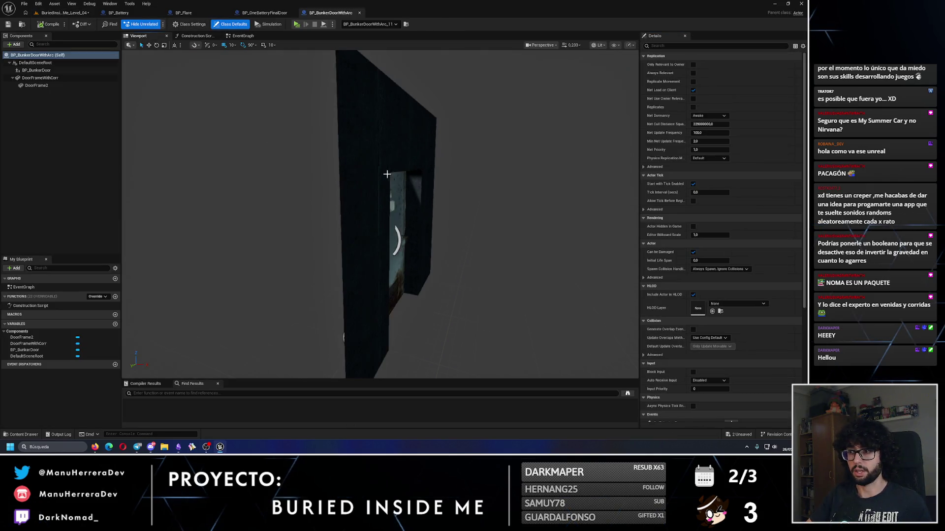
click(114, 323)
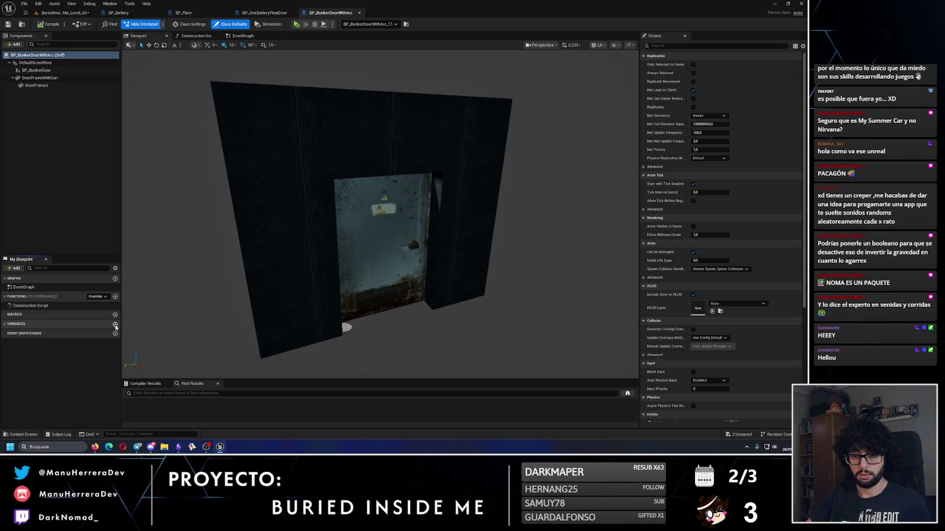
click(116, 324)
text(IsDoorLocke)
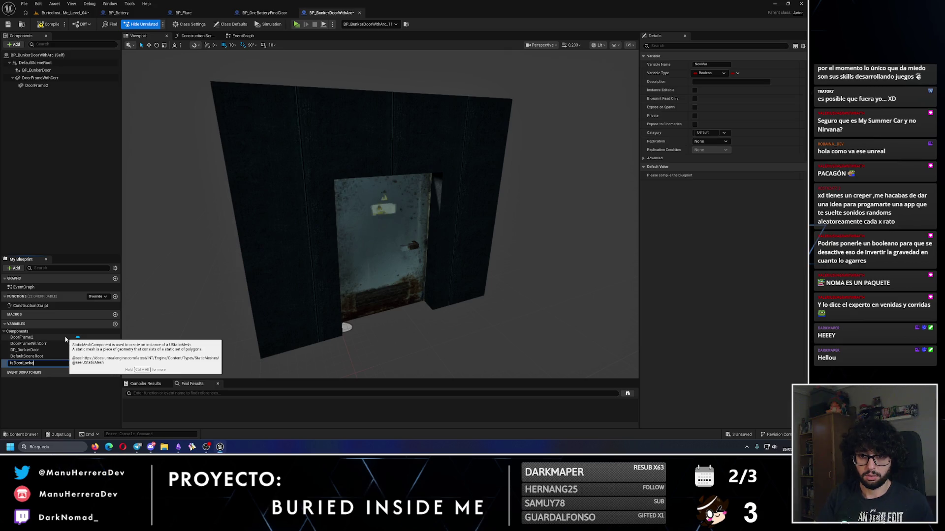
text(d)
key(Return)
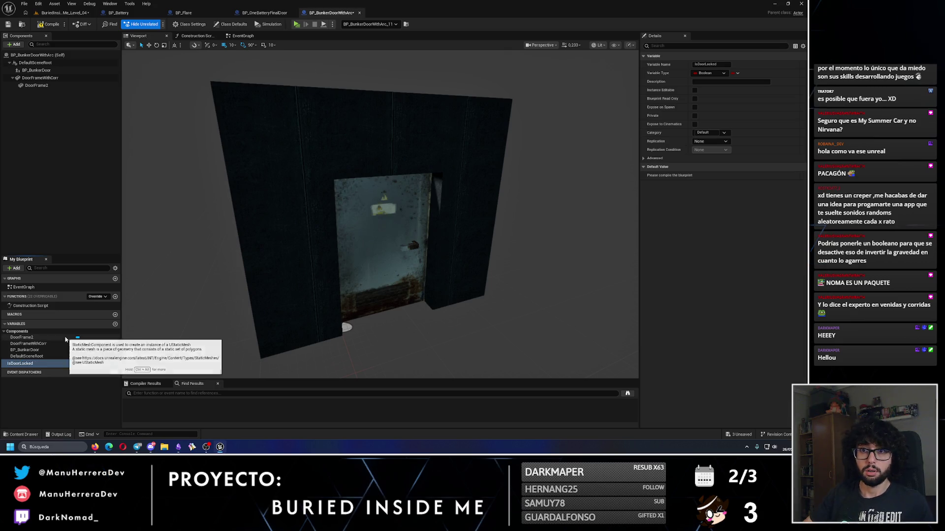
click(53, 86)
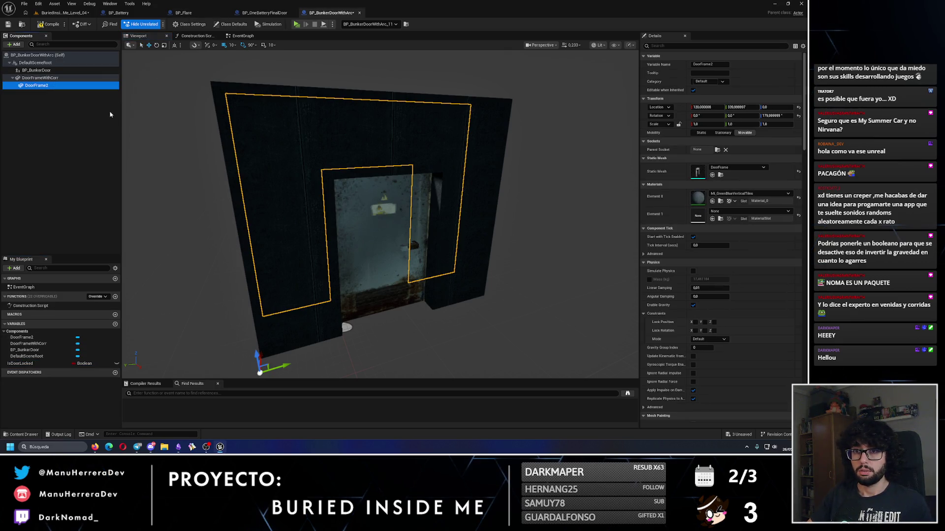
click(36, 70)
In the event graph, place an Event BeginPlay node with an Is Door Locked getter below it.
click(243, 35)
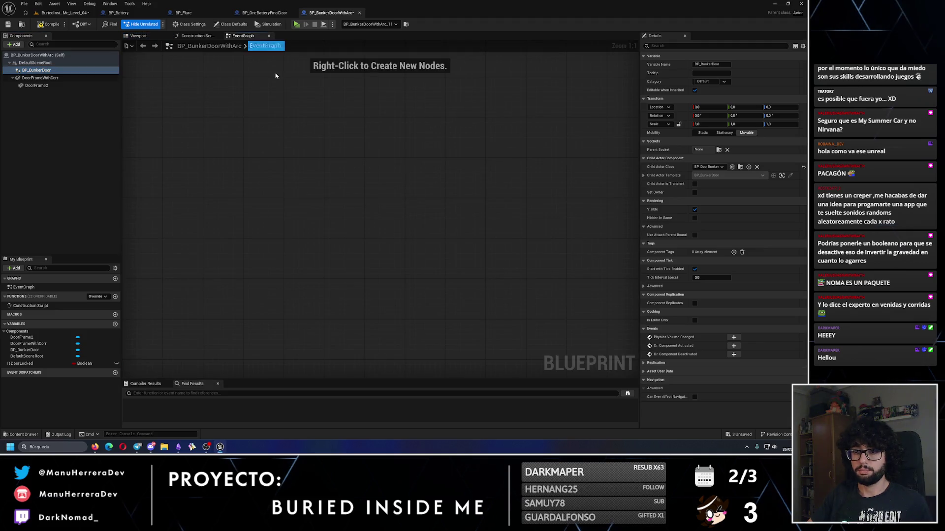
right_click(272, 202)
text(behgin)
key(Return)
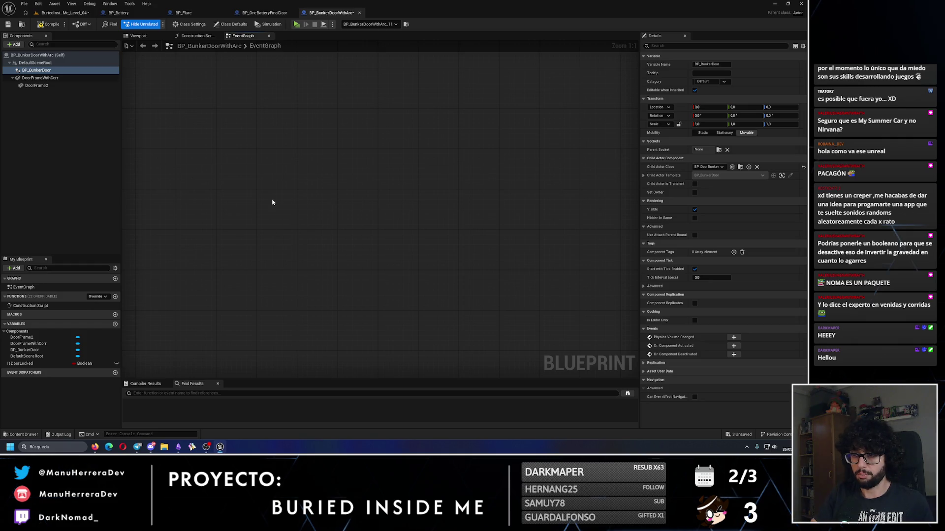
mouse_move(22, 371)
mouse_down()
mouse_move(331, 241)
mouse_move(312, 237)
mouse_up()
click(325, 250)
click(321, 221)
click(353, 226)
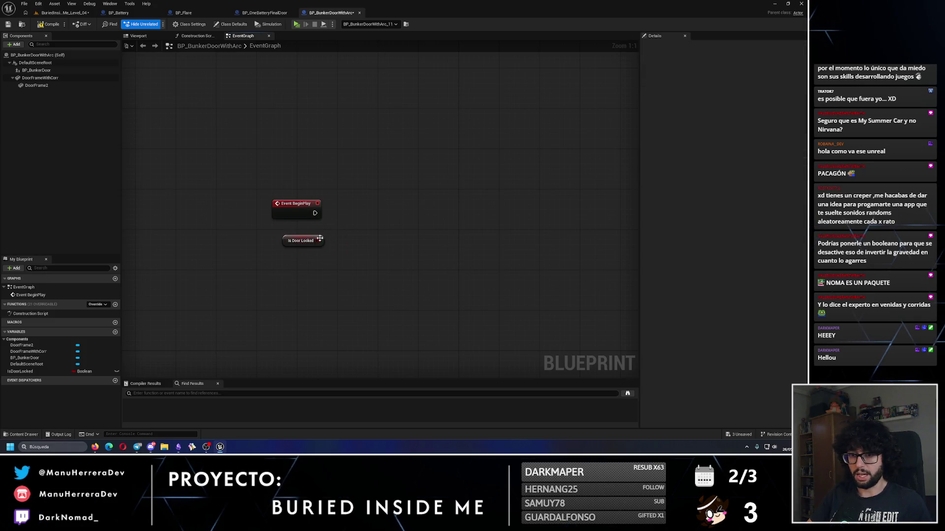
Add a BP Bunker Door reference node to the graph.
mouse_move(36, 70)
mouse_down()
mouse_move(344, 192)
mouse_move(376, 189)
mouse_move(409, 243)
mouse_up()
text(cast)
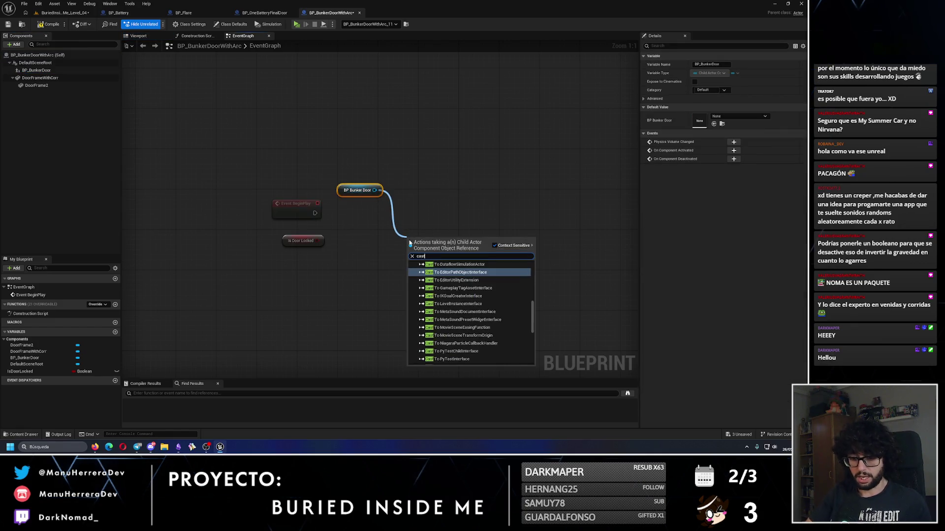
text( to bp)
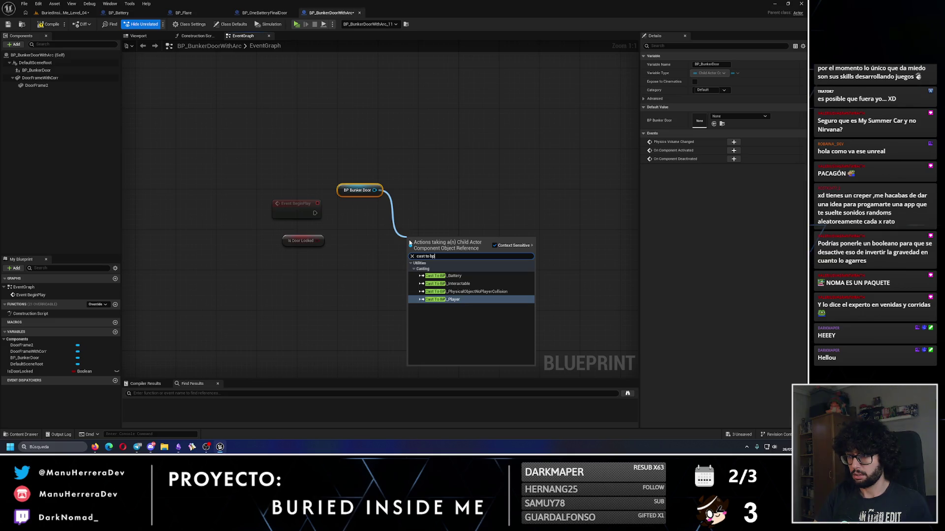
text(_)
key(BackSpace)
key(BackSpace)
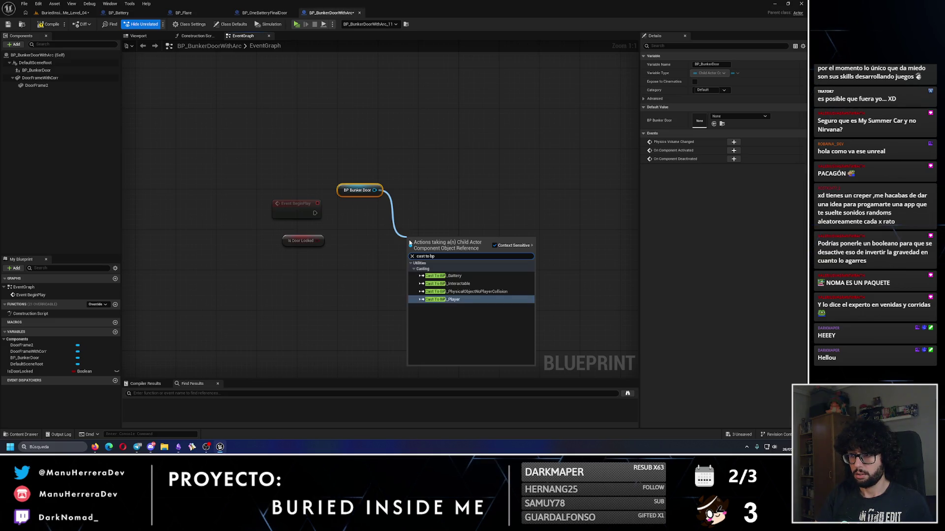
text(unk)
key(Escape)
Try a Set BP Bunker Door node from BP Bunker Door, then delete it.
mouse_move(377, 190)
mouse_down()
mouse_move(414, 202)
mouse_move(405, 205)
mouse_up()
text(l)
key(BackSpace)
text(doorloc)
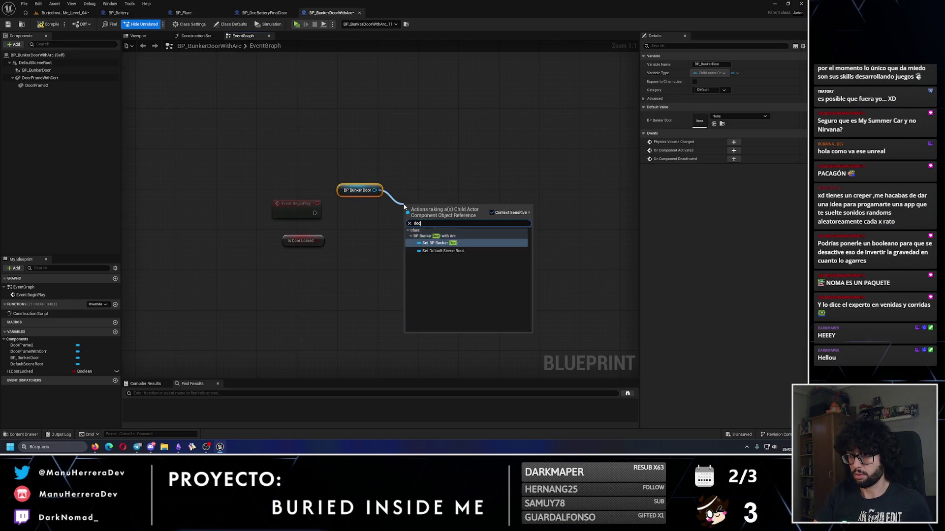
key(BackSpace)
key(BackSpace)
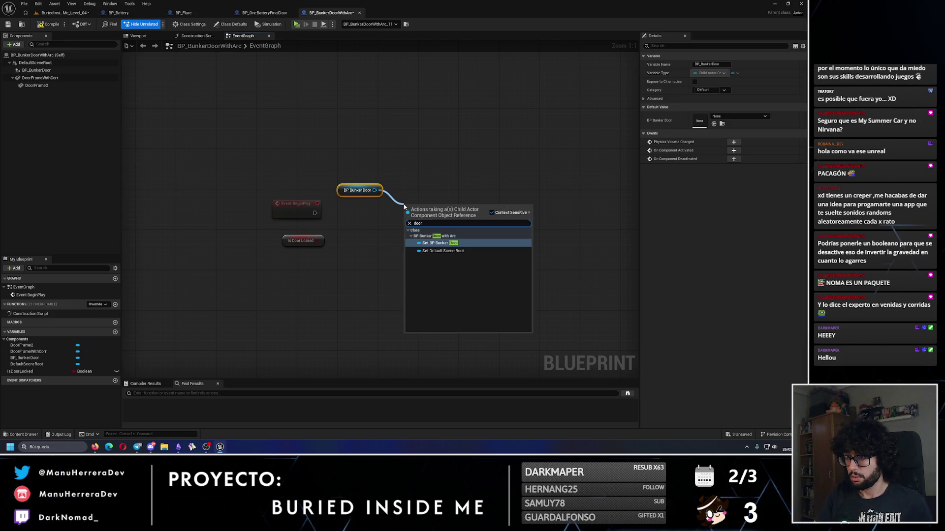
key(Return)
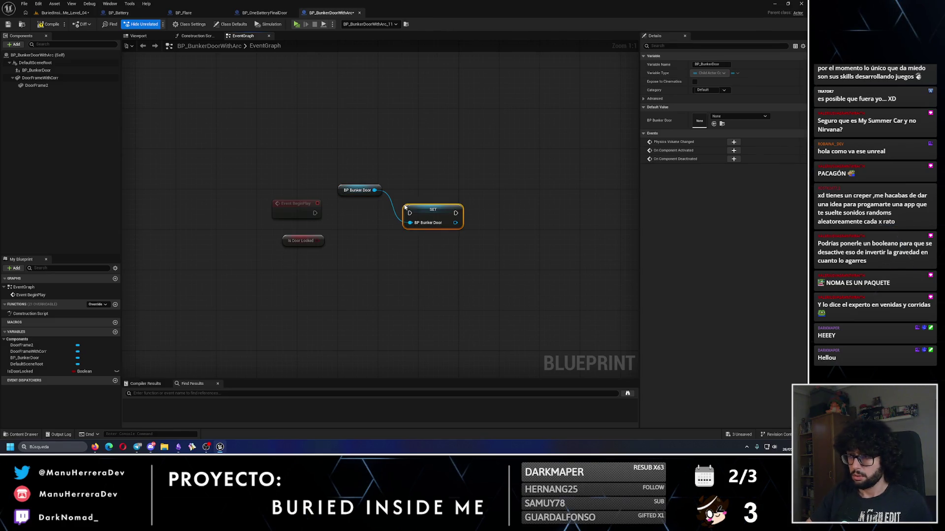
drag(457, 224, 487, 219)
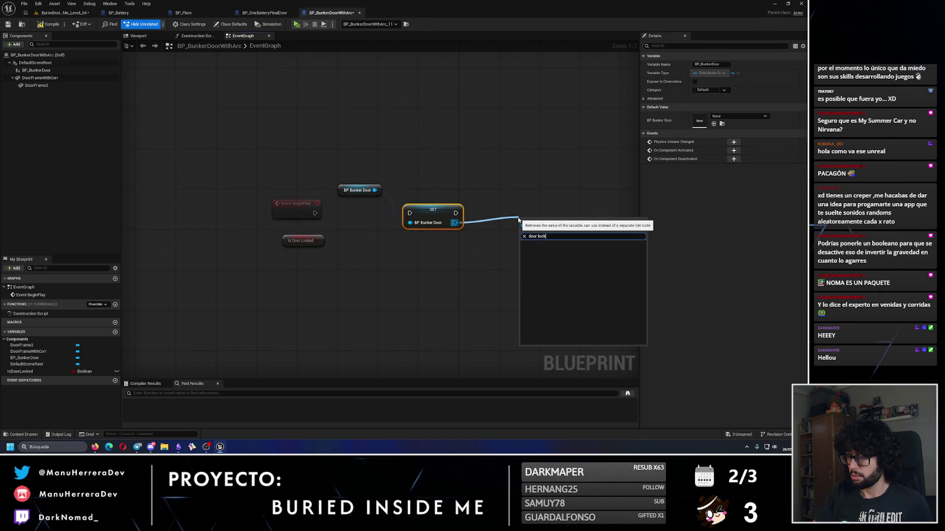
key(Escape)
key(Delete)
Add a Cast To BP_DoorBunker node to the graph.
mouse_move(374, 190)
mouse_down()
mouse_move(397, 211)
mouse_move(394, 223)
mouse_up()
text(cast to bp)
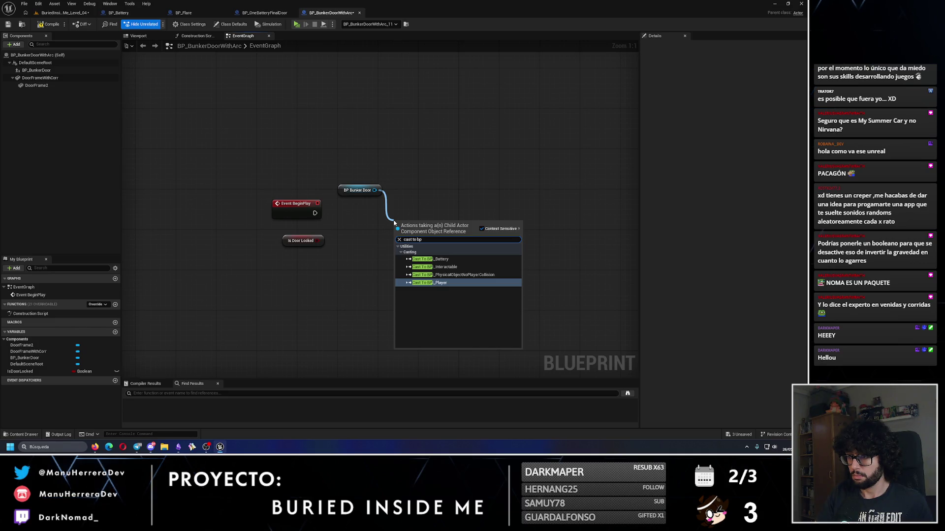
key(Escape)
right_click(354, 218)
text(casto)
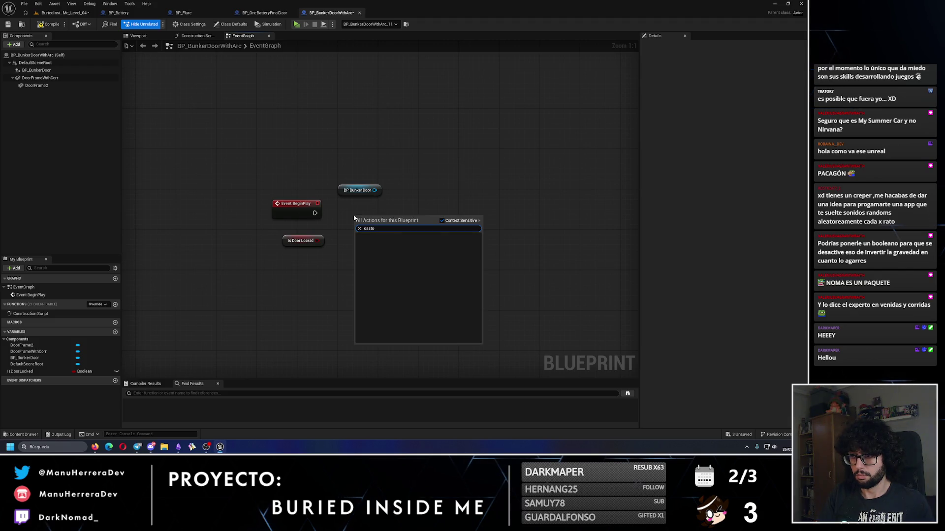
key(BackSpace)
text(to bp)
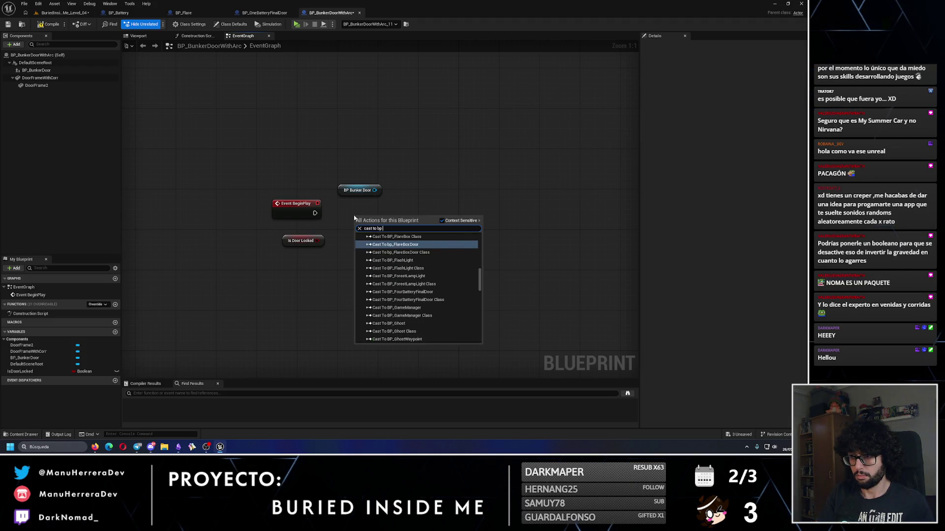
text( bunkerdo)
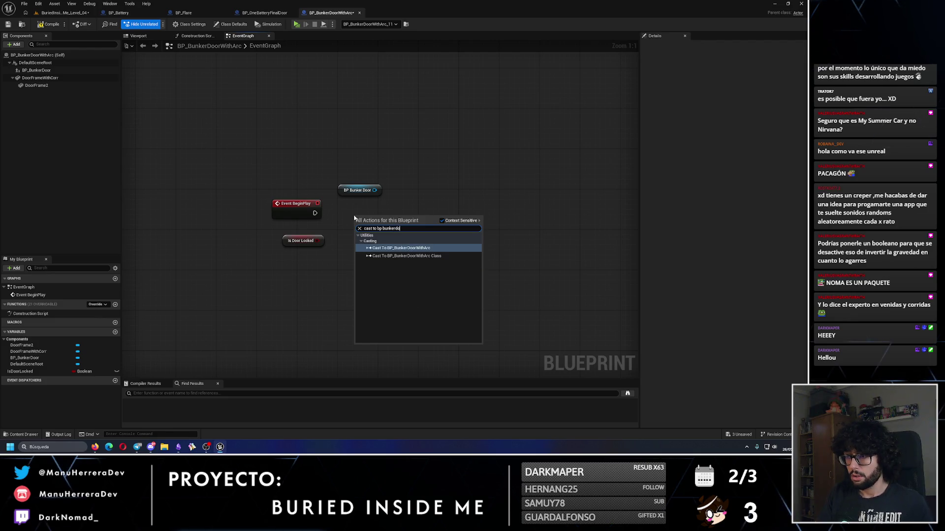
key(BackSpace)
key(BackSpace)
key(BackSpace)
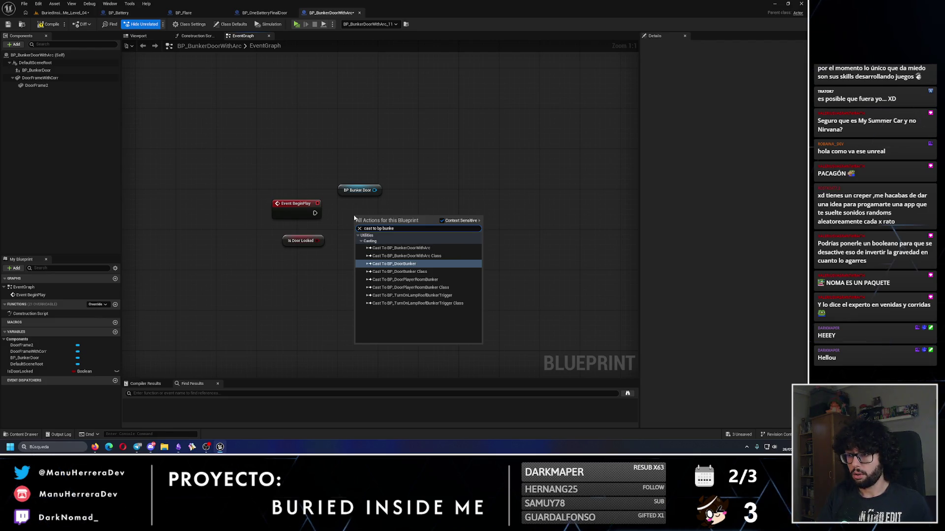
key(Return)
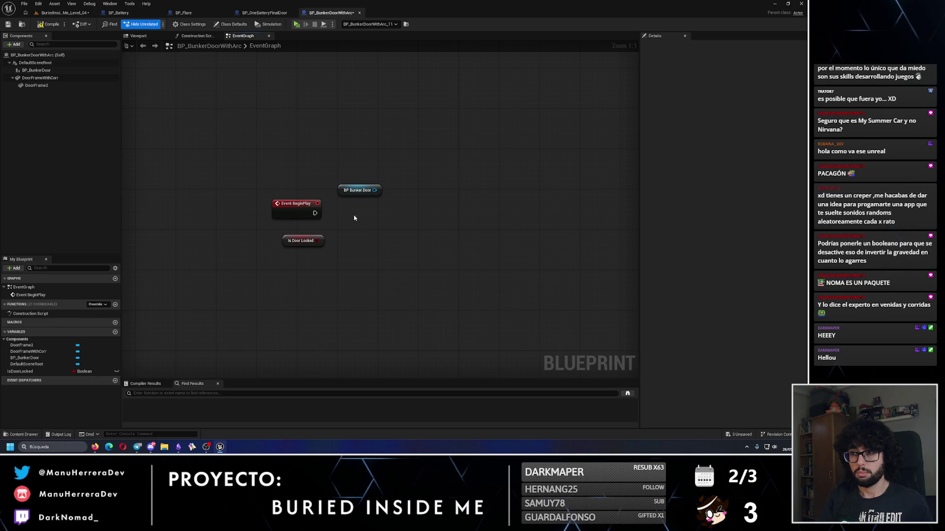
click(41, 71)
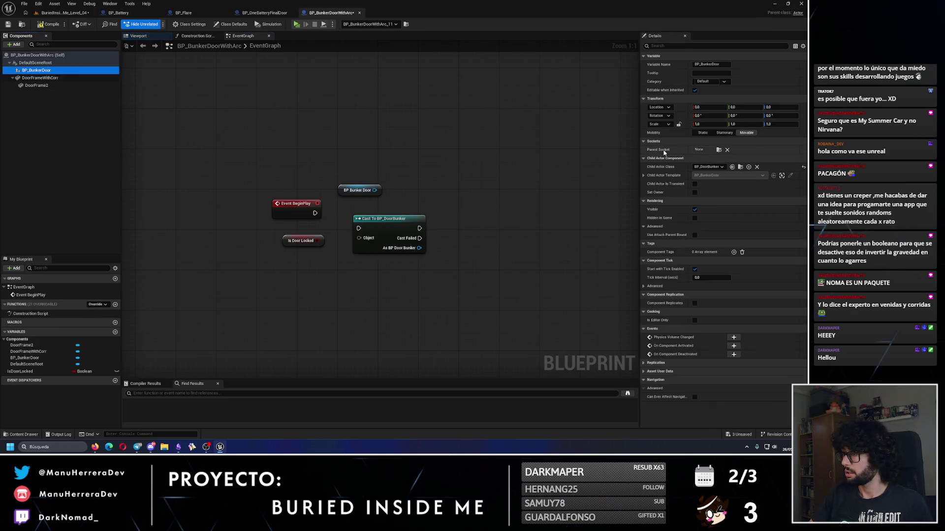
Feed BP Bunker Door into the cast and set the door's Is Door Locked from the variable.
mouse_move(375, 190)
mouse_down()
mouse_move(359, 238)
mouse_move(393, 188)
mouse_up()
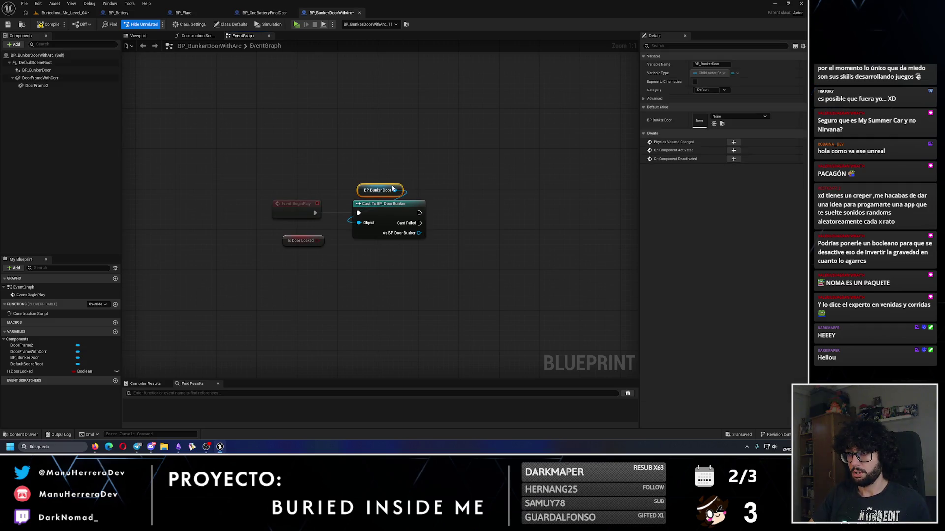
drag(457, 219, 478, 212)
text(isdo)
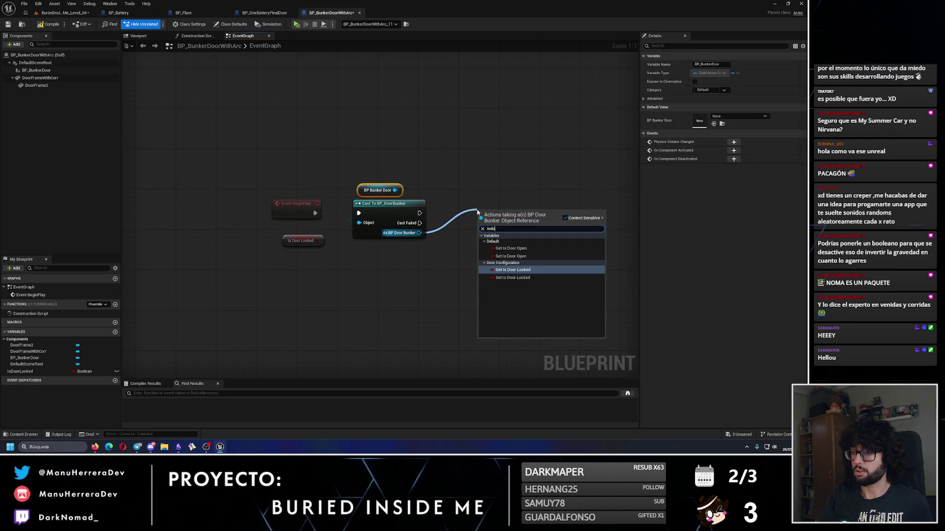
key(Down)
key(Up)
key(Up)
key(Up)
key(Down)
key(Down)
key(Down)
key(Down)
key(Return)
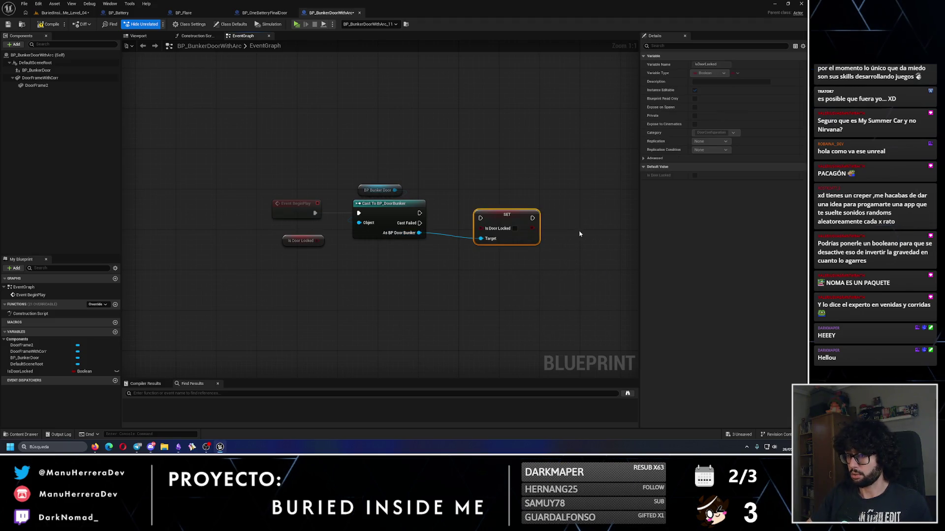
mouse_move(317, 241)
mouse_down()
mouse_move(473, 251)
mouse_move(488, 226)
mouse_up()
click(444, 216)
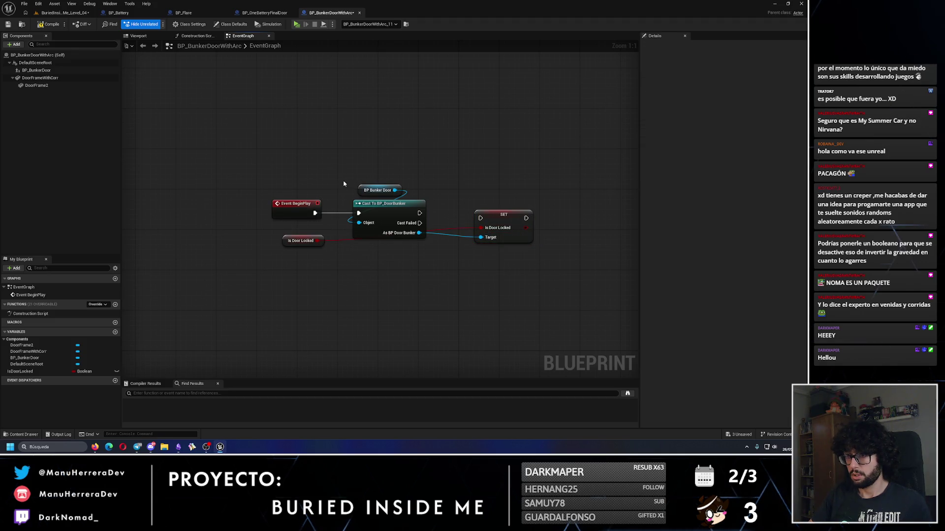
Insert a Branch after BeginPlay, tidy the wires, and run the cast's success into the setter.
click(343, 129)
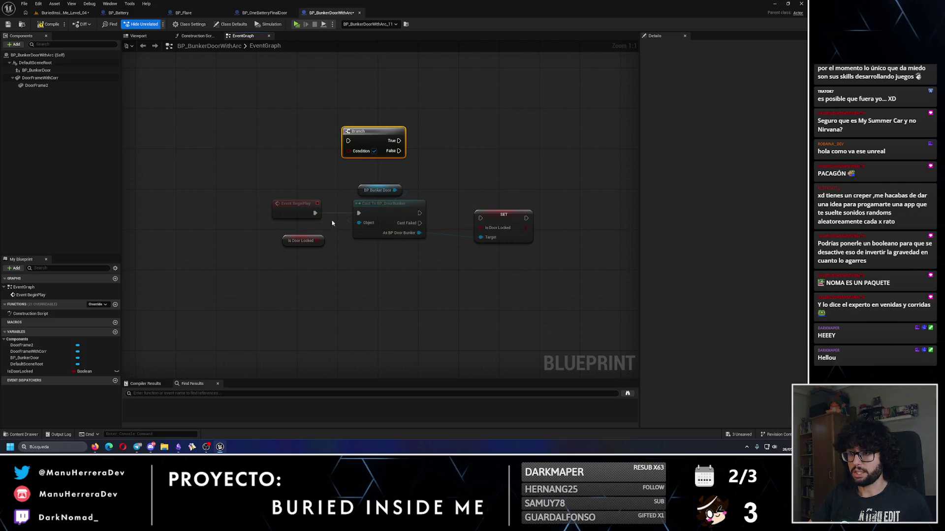
mouse_move(344, 179)
mouse_down()
mouse_move(443, 231)
mouse_move(539, 246)
mouse_up()
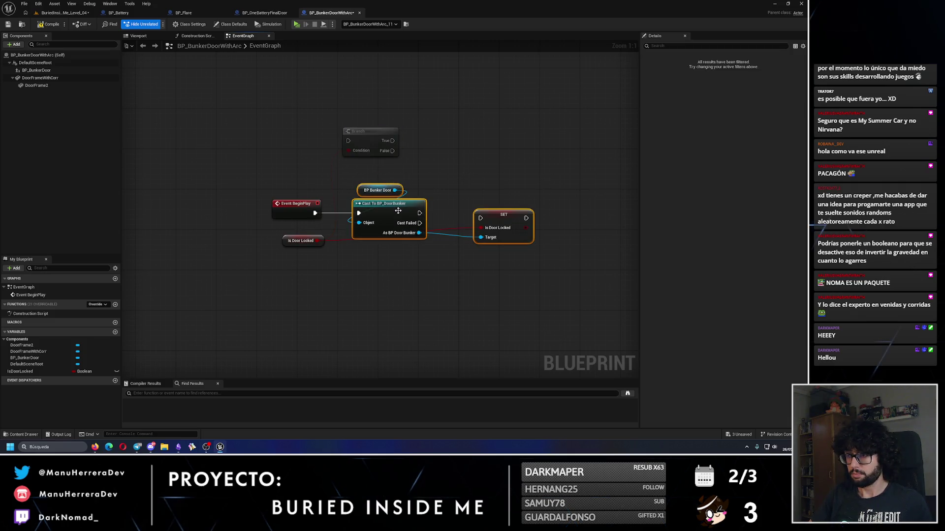
drag(399, 213, 475, 213)
mouse_move(367, 143)
mouse_down()
mouse_move(368, 220)
mouse_move(350, 218)
mouse_move(367, 203)
mouse_move(434, 213)
mouse_up()
mouse_move(319, 240)
mouse_down()
mouse_move(371, 250)
mouse_move(569, 229)
mouse_move(351, 242)
mouse_up()
click(320, 241)
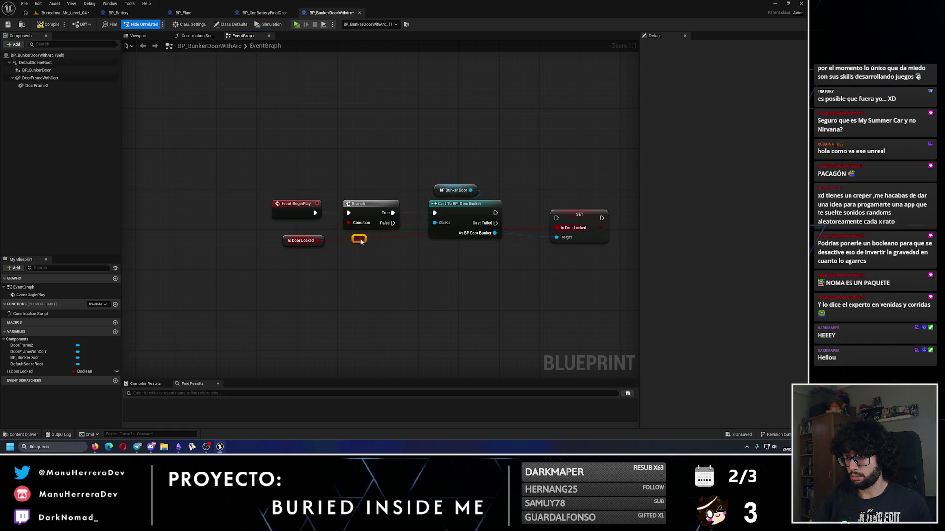
double_click(360, 239)
click(513, 212)
drag(495, 213, 575, 225)
click(574, 230)
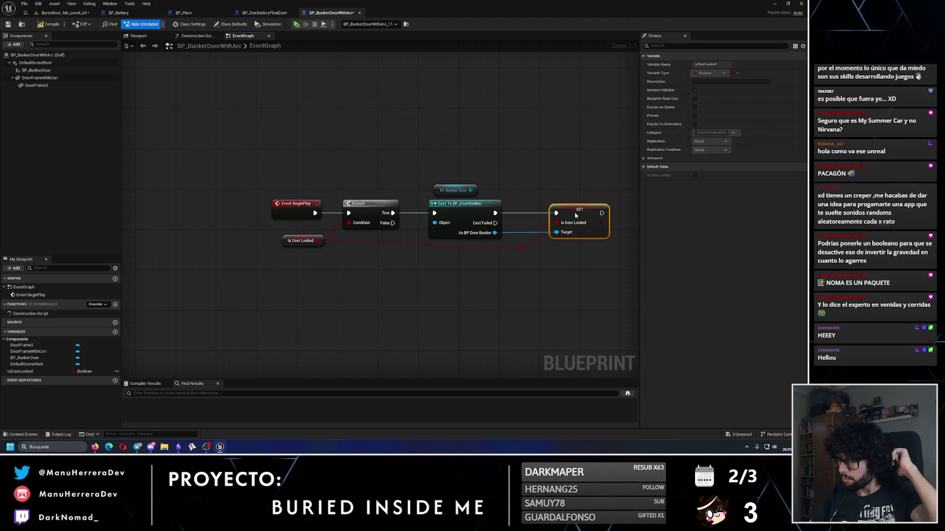
click(376, 248)
Compile, make IsDoorLocked editable per instance, and save the Blueprint.
click(54, 25)
click(116, 371)
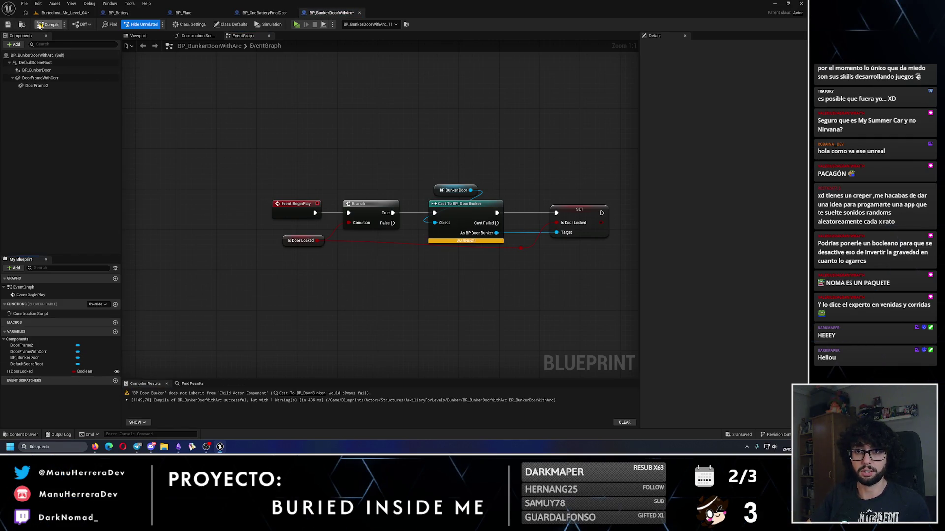
key(ctrl+s)
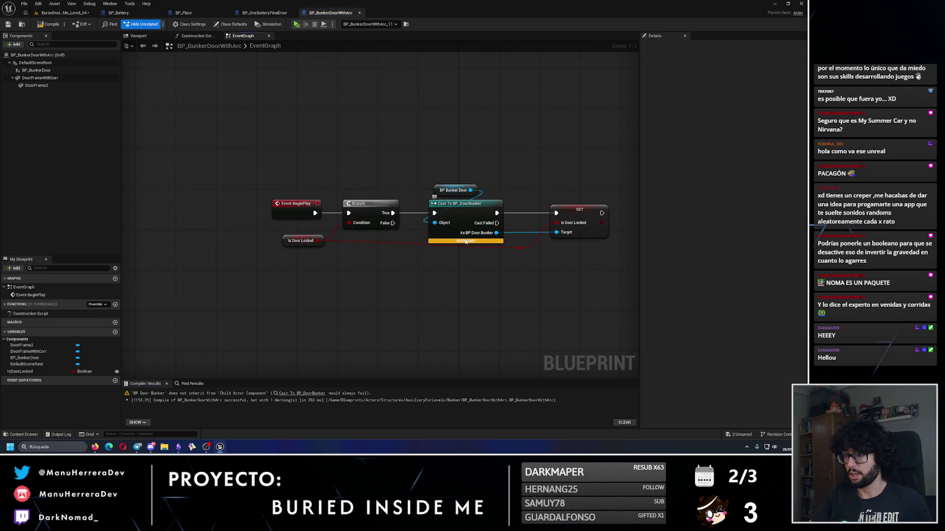
Inspect the cast warning, reposition the BP Bunker Door node, and save the Blueprint.
click(466, 242)
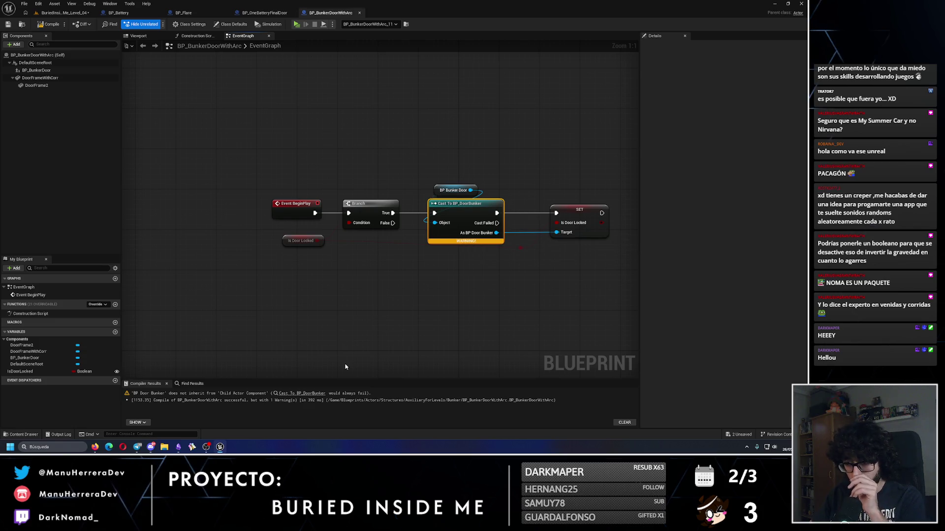
click(311, 394)
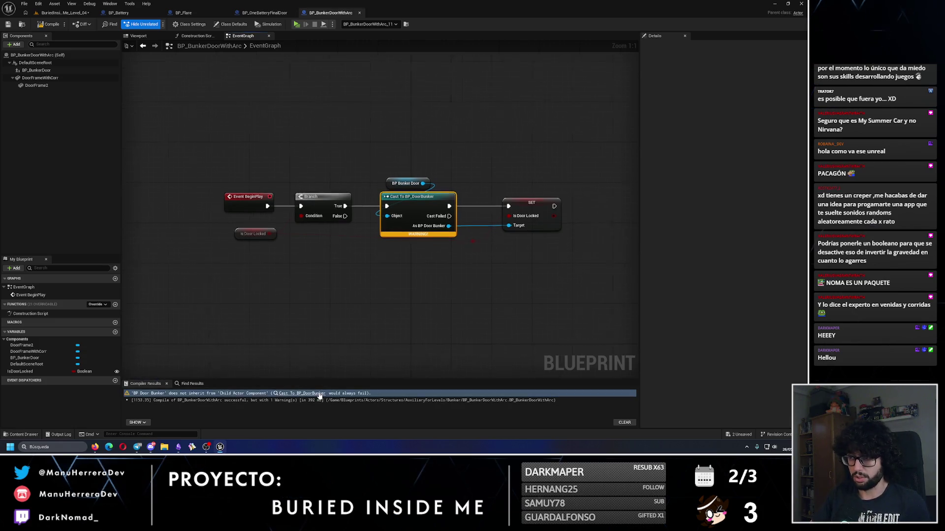
mouse_move(379, 177)
mouse_down()
mouse_move(316, 146)
mouse_move(304, 153)
mouse_up()
click(364, 152)
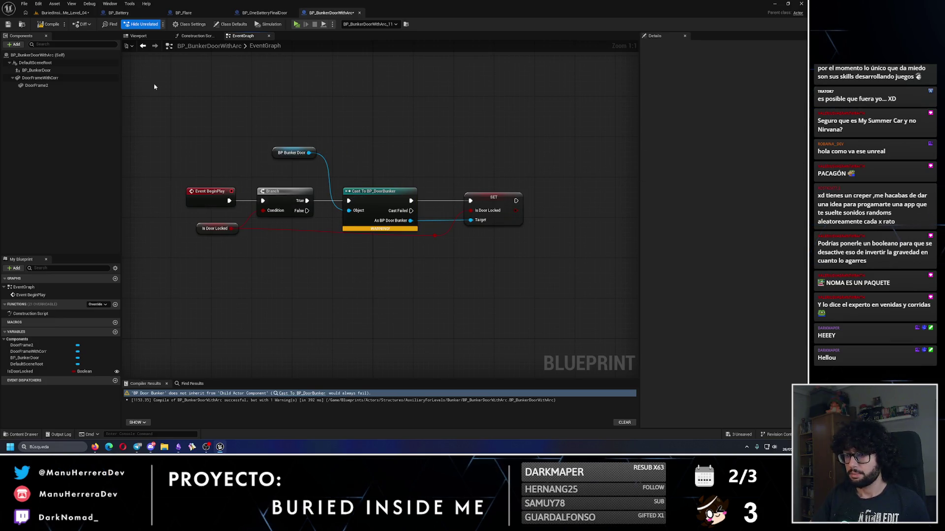
click(9, 24)
click(37, 70)
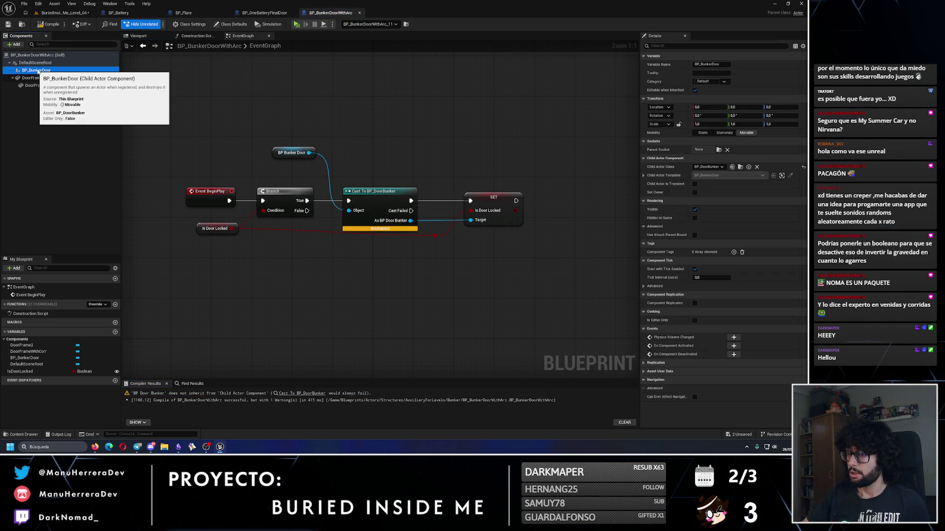
Add another Cast To BP_DoorBunker node from the BP Bunker Door pin.
drag(309, 153, 366, 158)
text(set isdoo)
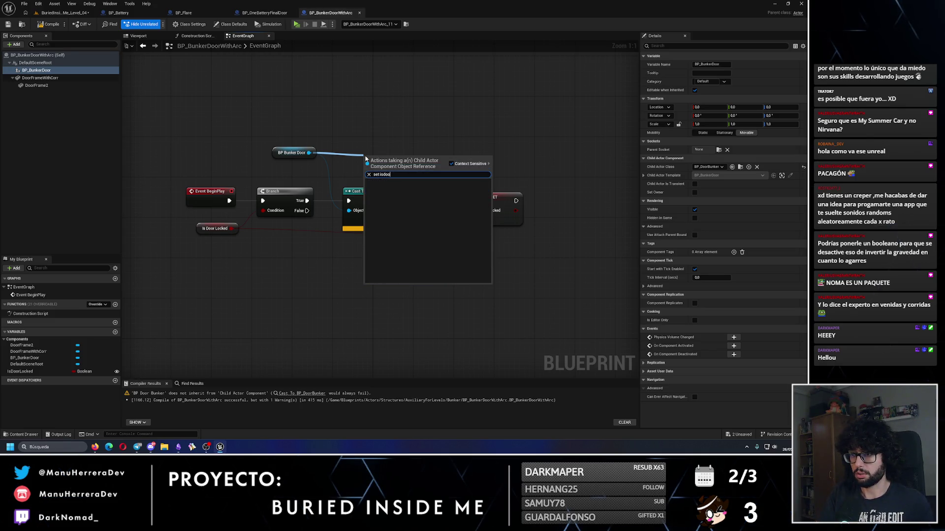
key(Escape)
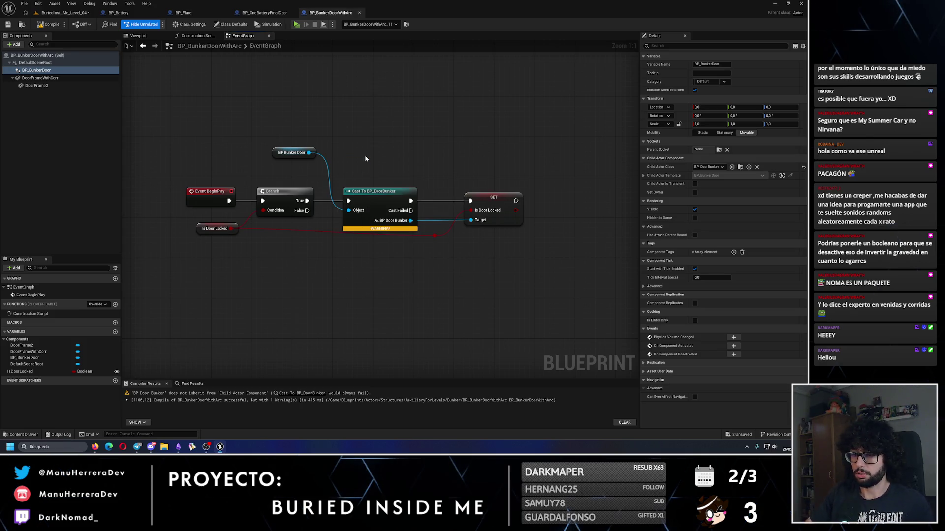
drag(308, 152, 348, 155)
text(is door)
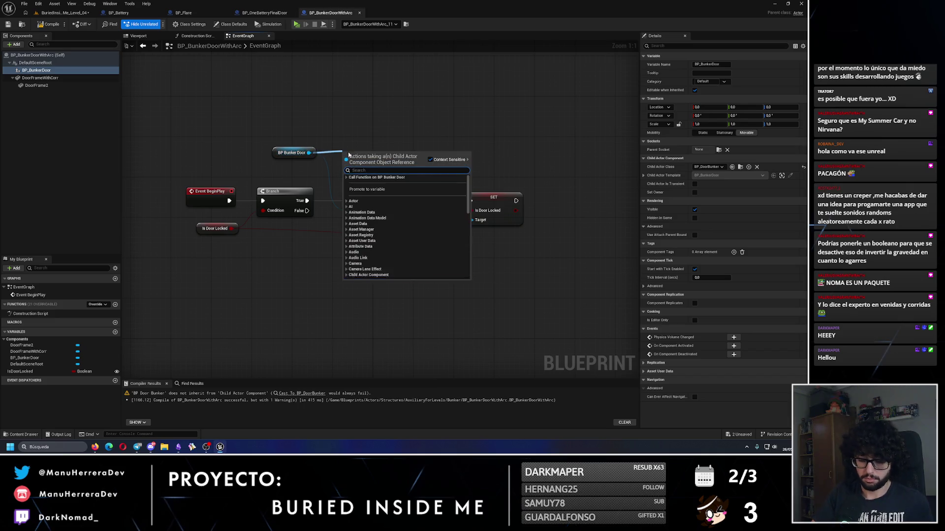
key(ctrl+a)
text(cast to bp_door)
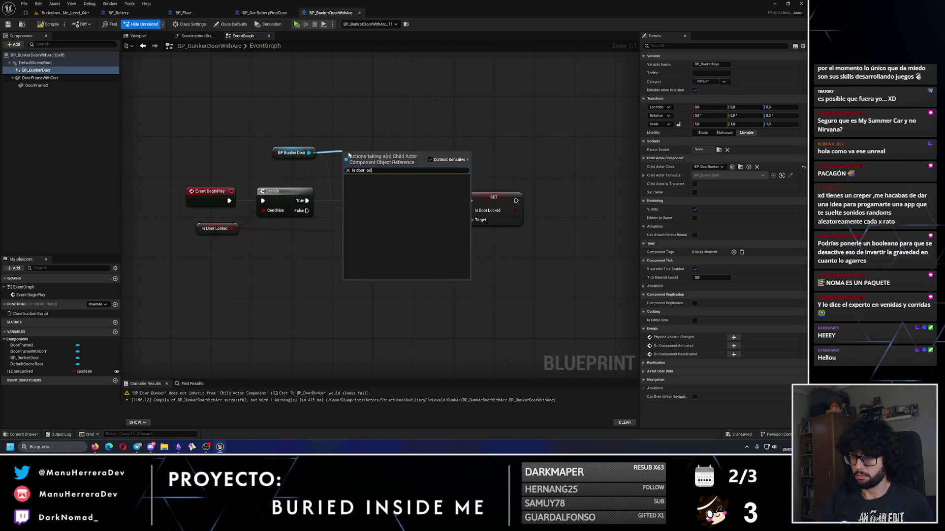
key(Return)
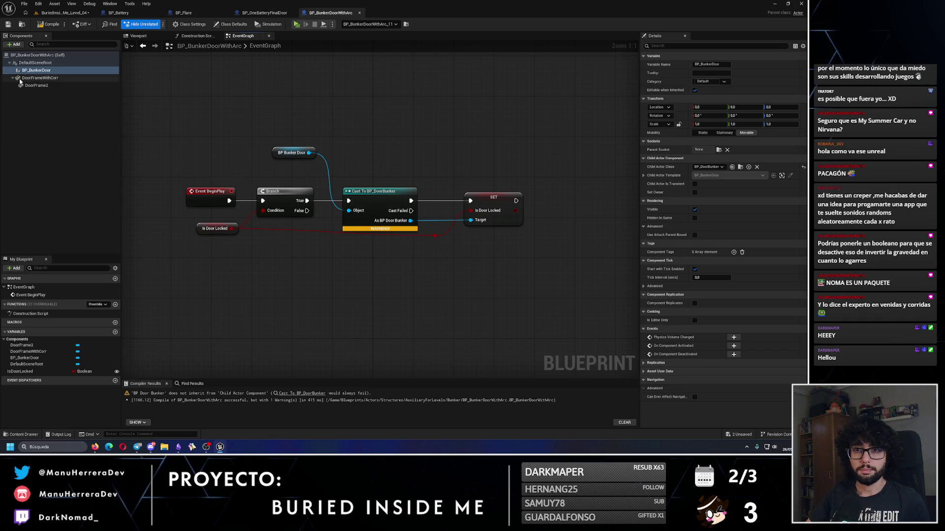
Return to the Level_04 level editor and fly the camera over the map.
mouse_move(387, 229)
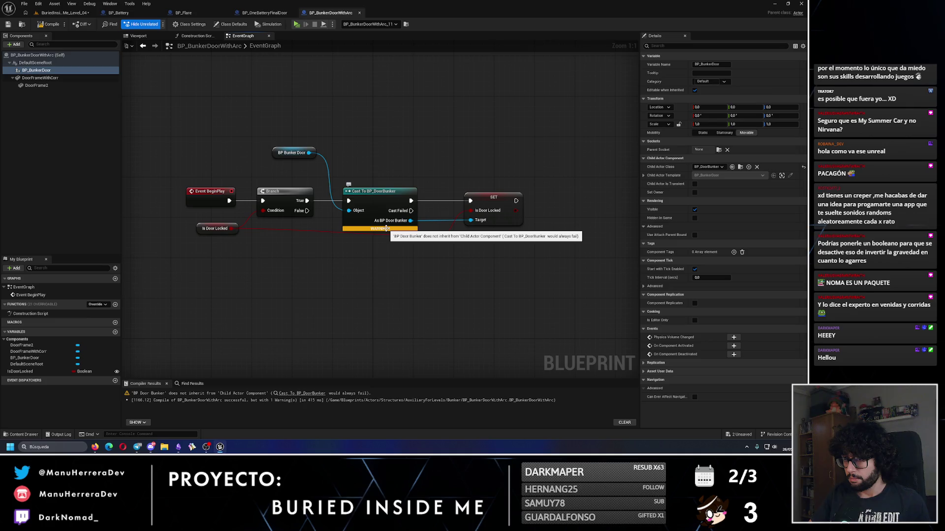
mouse_move(309, 152)
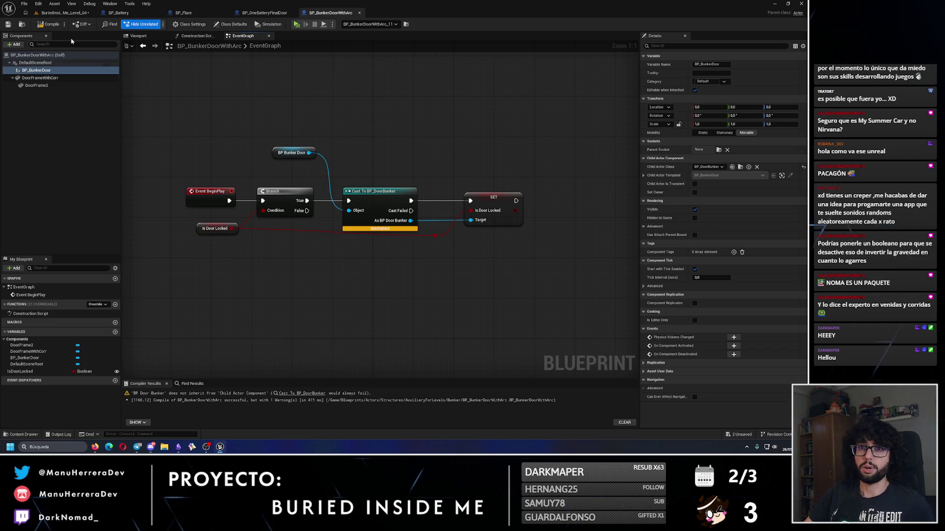
click(57, 12)
mouse_move(172, 237)
mouse_down()
mouse_move(152, 236)
mouse_move(172, 236)
mouse_move(175, 196)
mouse_up()
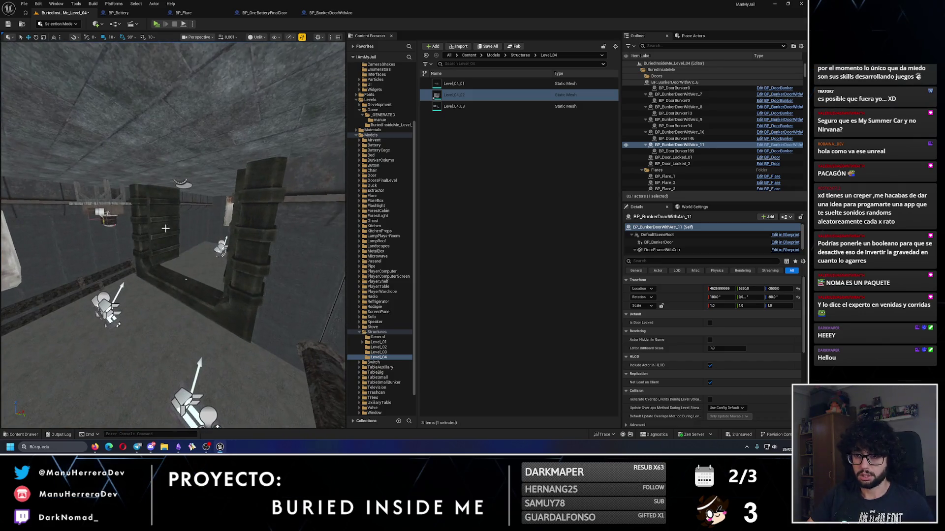
Check the BP_OneBatteryFinalDoor Blueprint's Initial configuration nodes for reference.
click(175, 197)
click(265, 12)
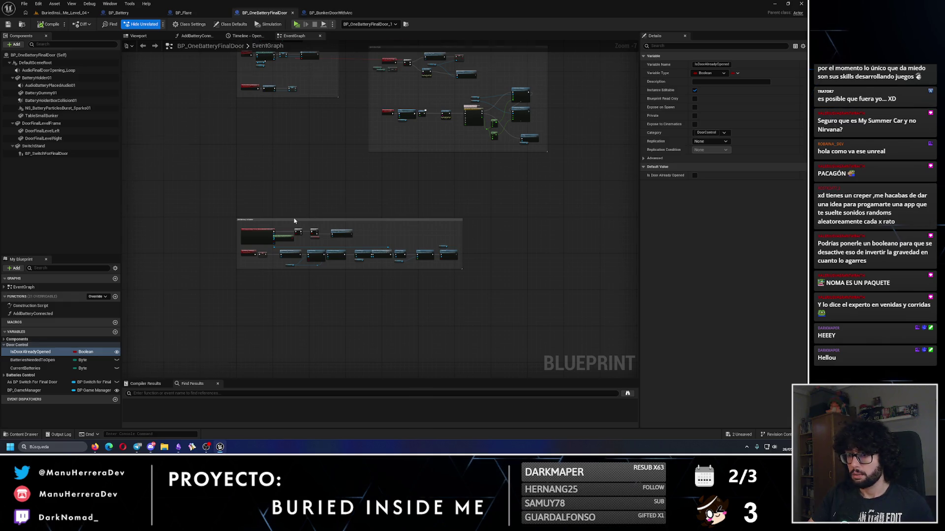
scroll(294, 217, up, 7)
drag(310, 287, 364, 287)
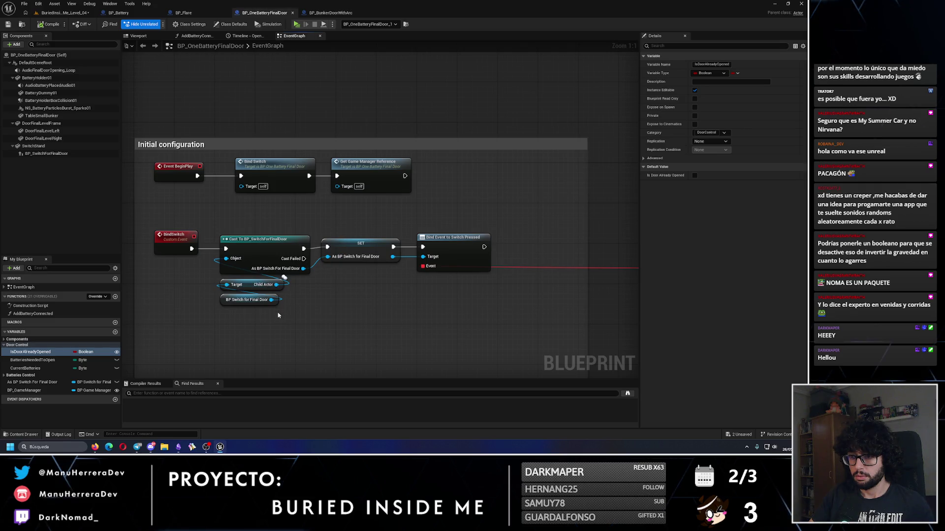
click(293, 13)
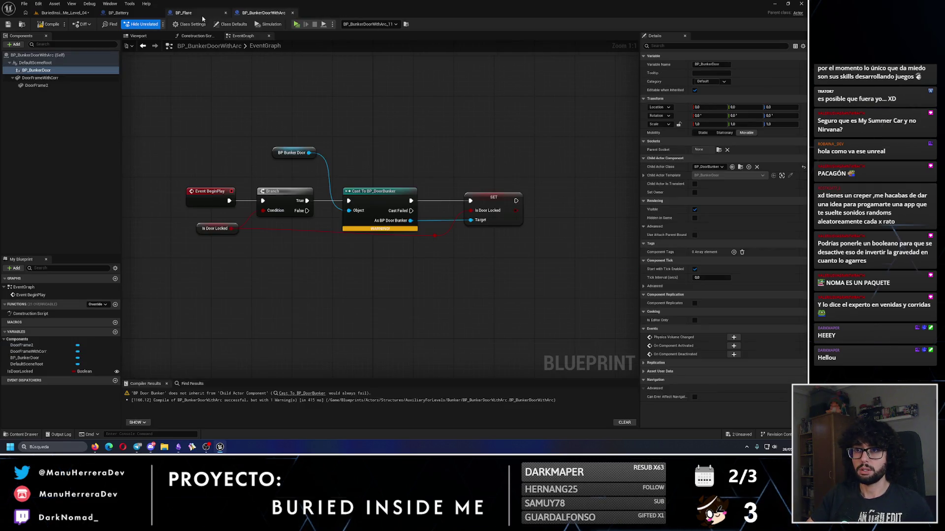
Feed BP Bunker Door's Get Child Actor into the cast's Object input, save, and return to Level_04.
drag(308, 153, 350, 145)
text(child acto)
key(Down)
key(Down)
key(Down)
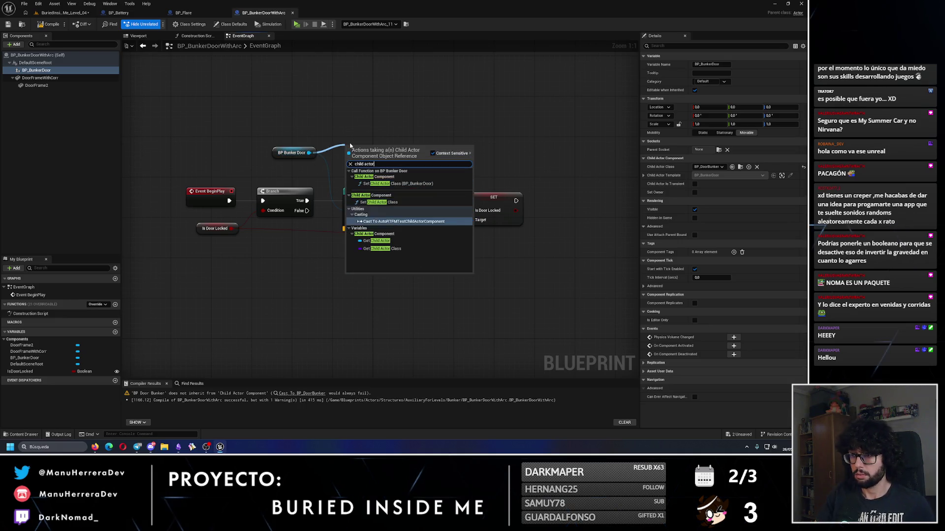
key(Return)
mouse_move(399, 147)
mouse_down()
mouse_move(424, 177)
mouse_move(349, 211)
mouse_up()
click(293, 153)
drag(307, 151, 378, 126)
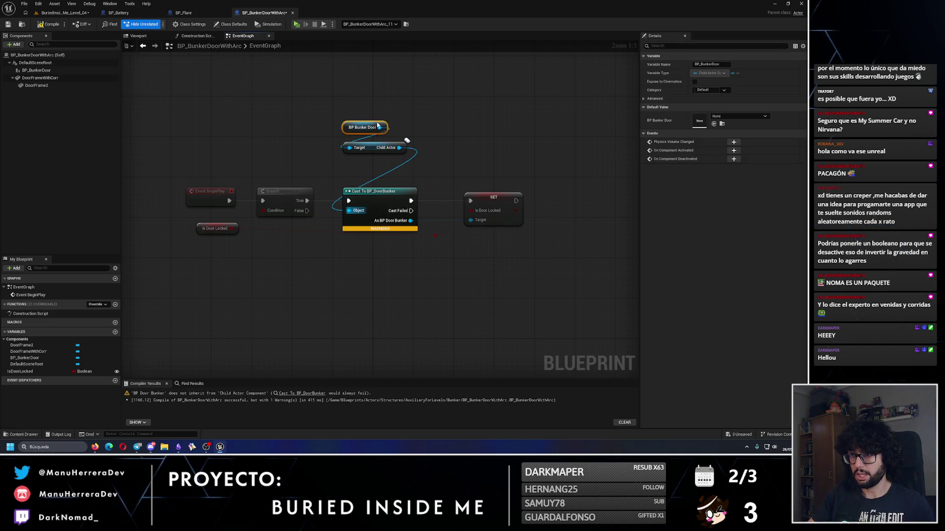
key(ctrl+s)
click(61, 12)
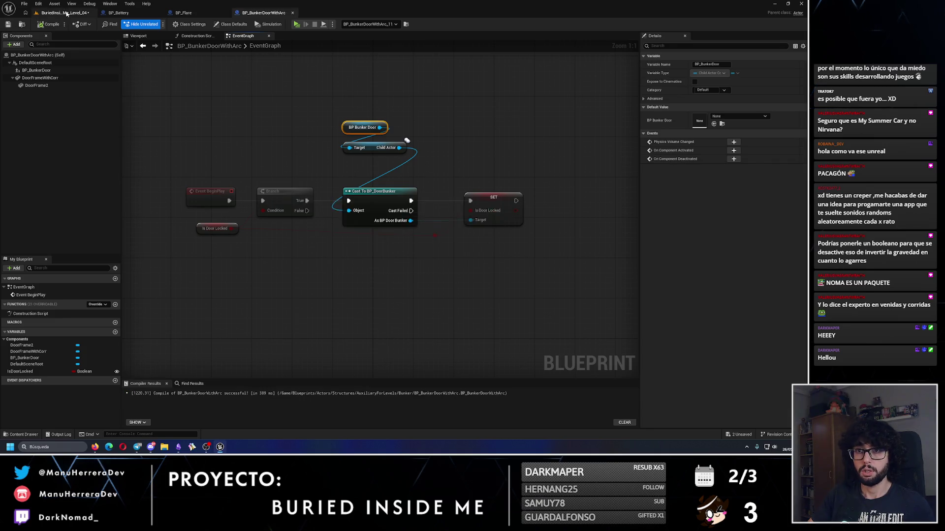
scroll(207, 202, down, 15)
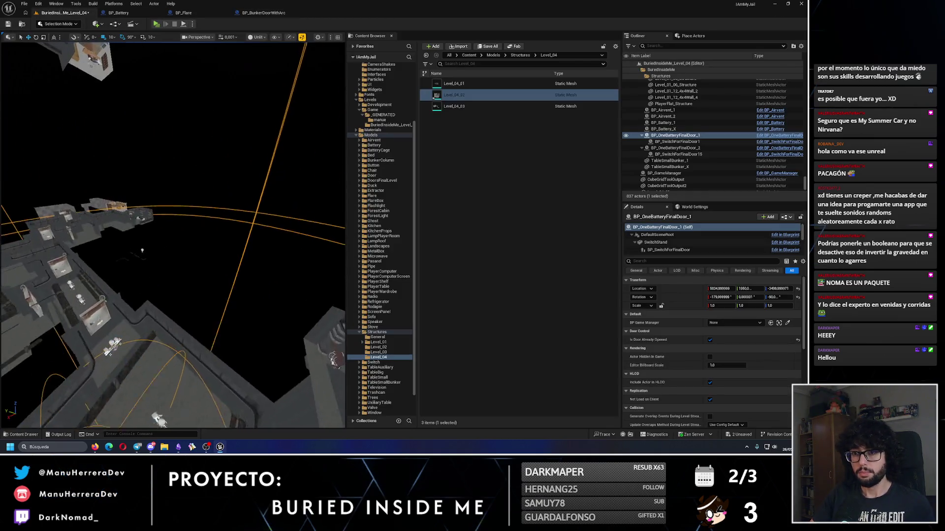
Duplicate BP_BunkerDoorWithArc_11 and move the copy along the corridor to its new spot.
scroll(197, 281, up, 10)
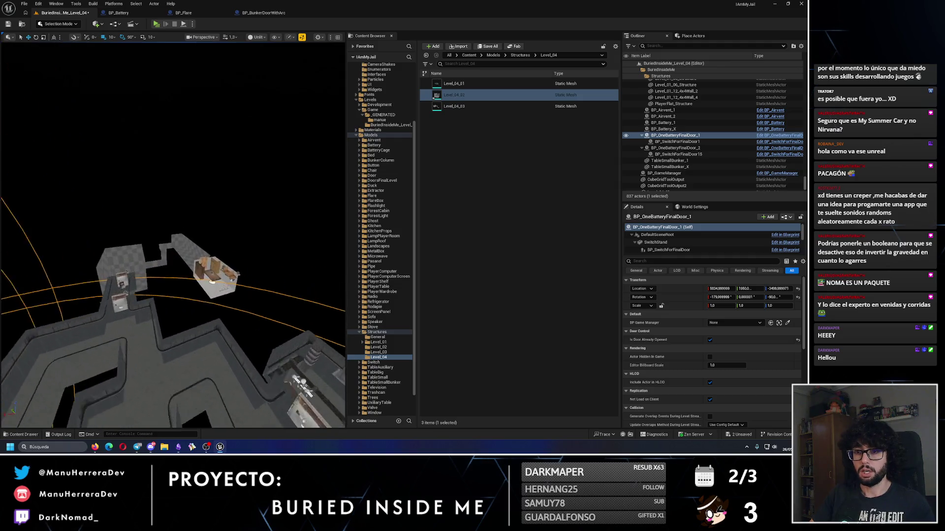
mouse_move(172, 246)
mouse_down()
mouse_move(182, 232)
mouse_move(192, 237)
mouse_move(175, 222)
mouse_up()
click(143, 226)
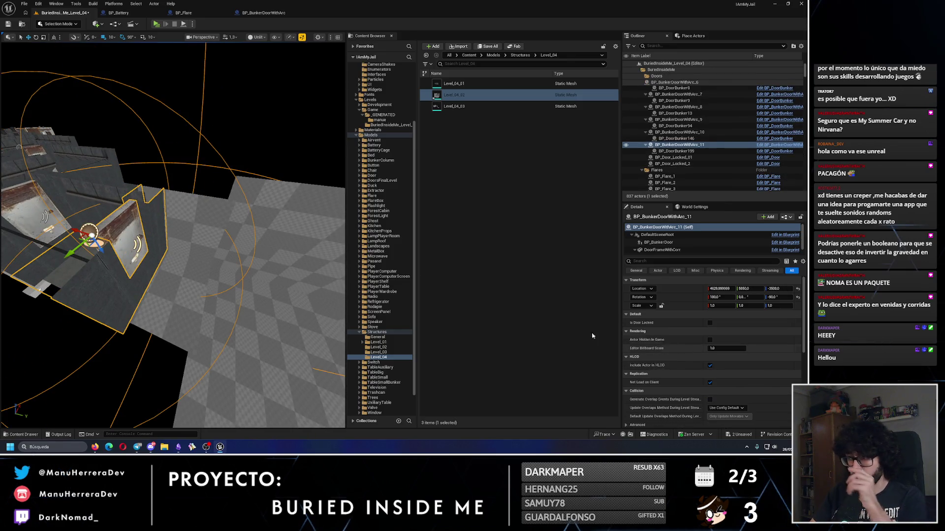
key(f)
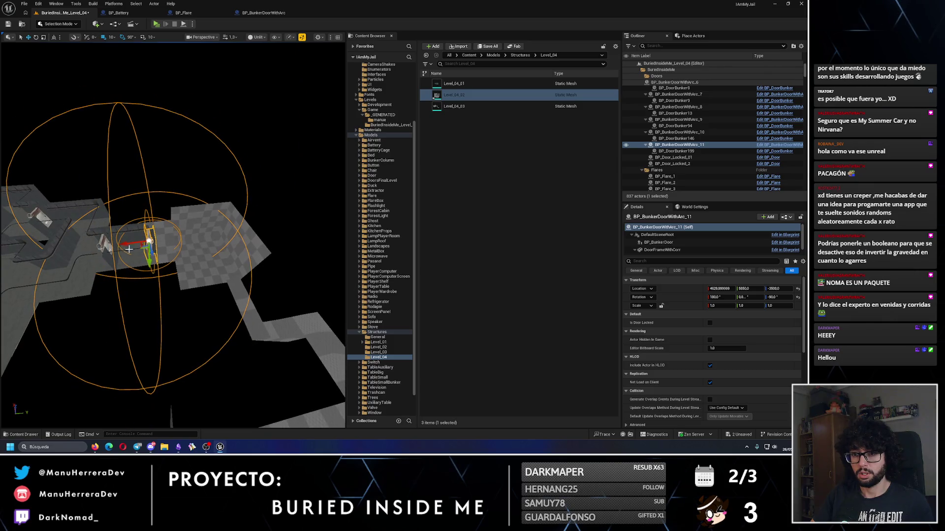
key(ctrl+d)
drag(147, 227, 226, 259)
mouse_move(168, 251)
mouse_down()
mouse_move(170, 262)
mouse_move(128, 261)
mouse_move(138, 243)
mouse_move(339, 423)
mouse_up()
drag(232, 297, 233, 298)
mouse_move(223, 284)
mouse_down()
mouse_move(244, 265)
mouse_move(139, 217)
mouse_up()
key(f)
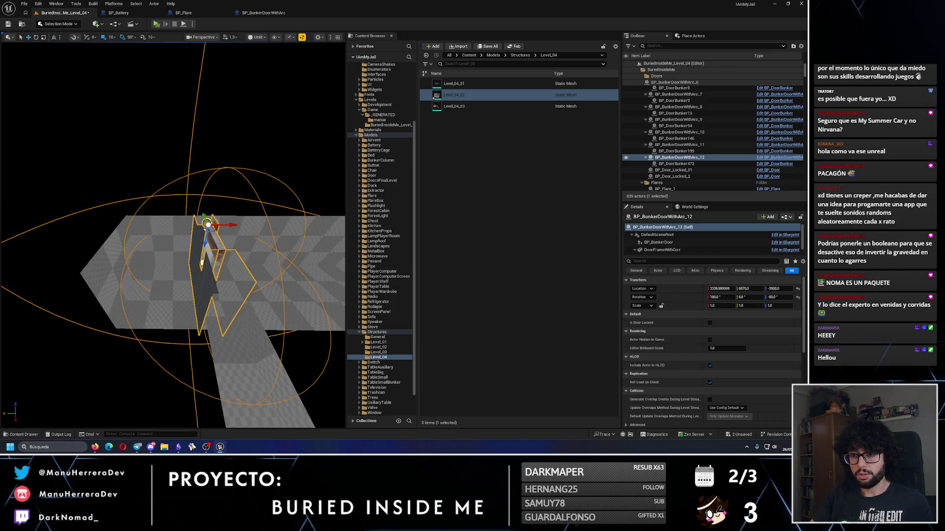
mouse_move(224, 226)
mouse_down()
mouse_move(131, 220)
mouse_move(196, 211)
mouse_move(197, 172)
mouse_up()
Playtest the level, save it, and playtest once more.
key(alt+p)
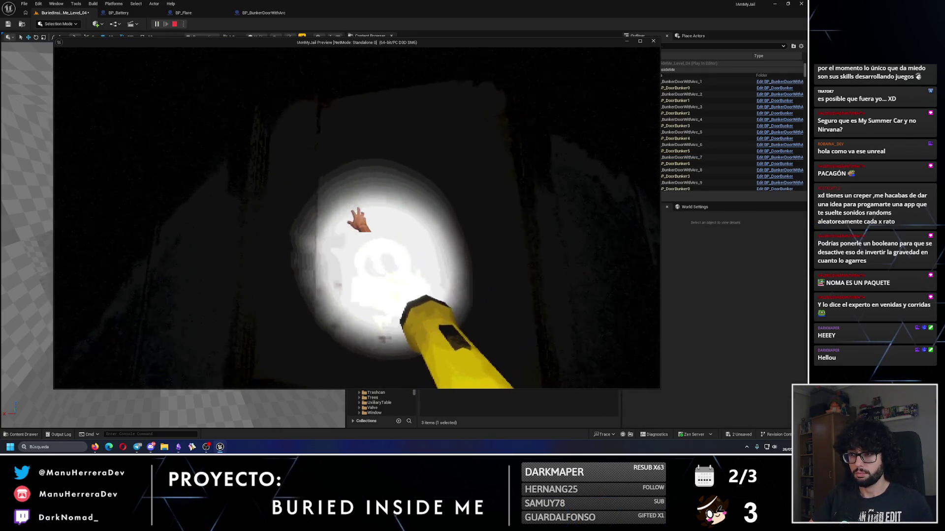
key(Escape)
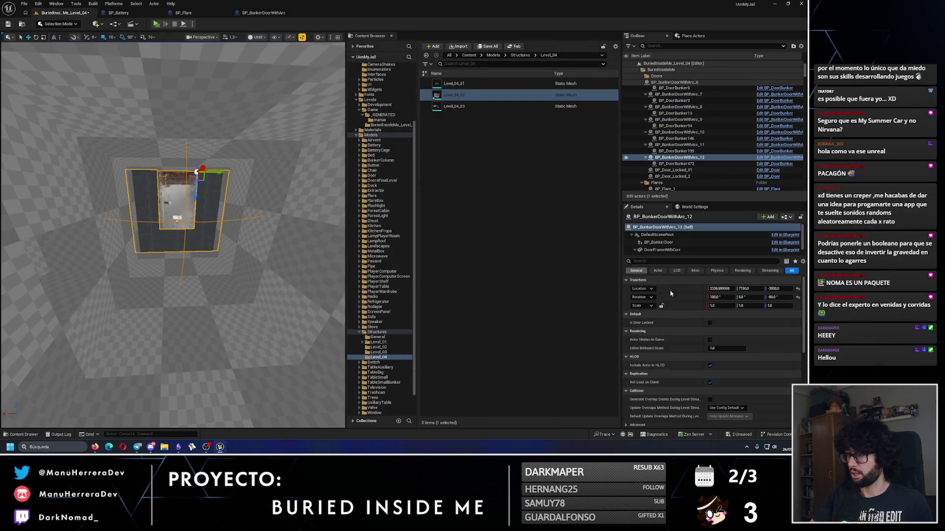
key(ctrl+s)
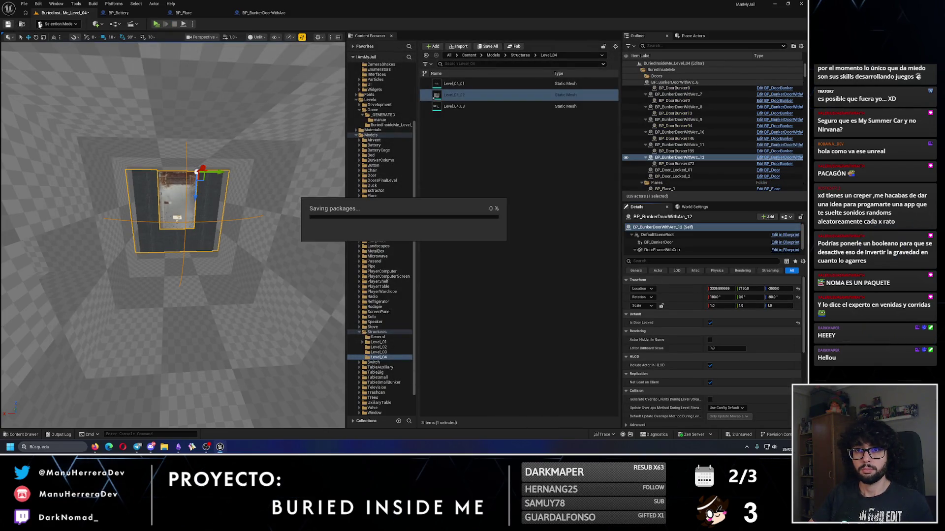
key(alt+p)
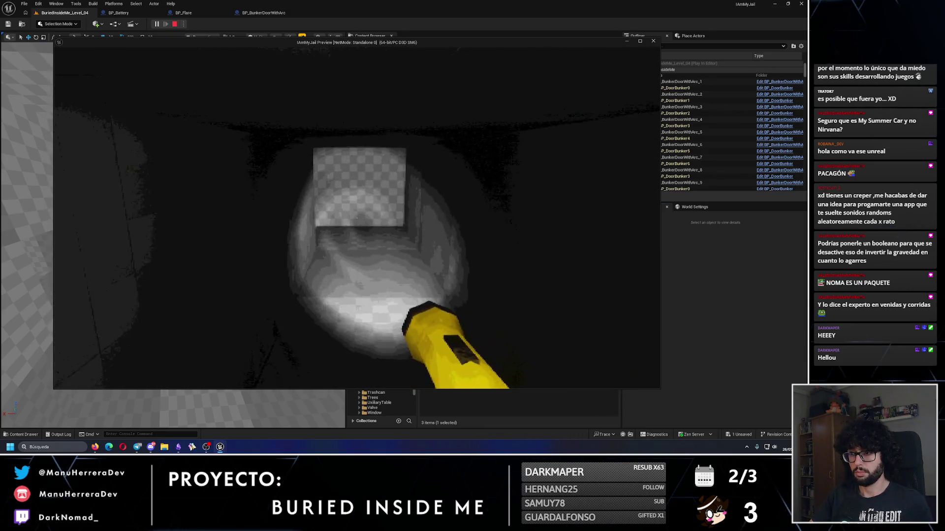
key(Escape)
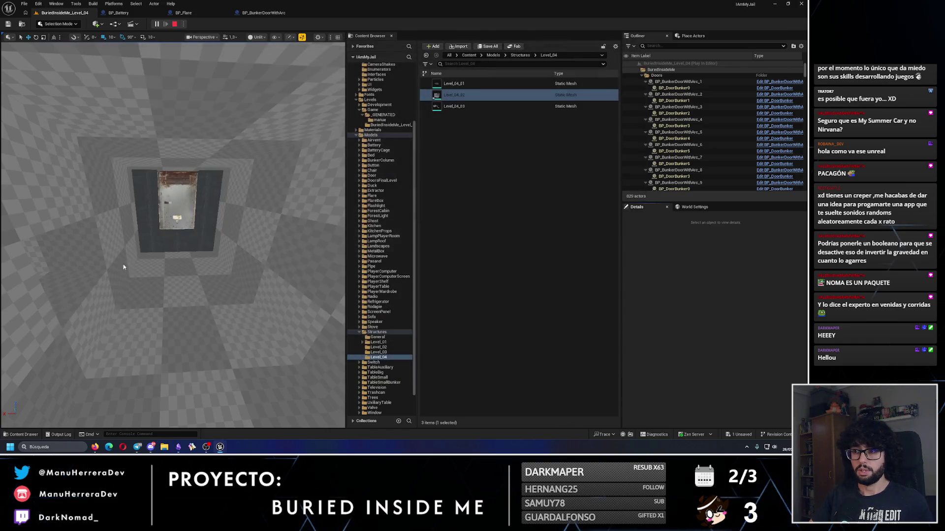
scroll(205, 264, down, 10)
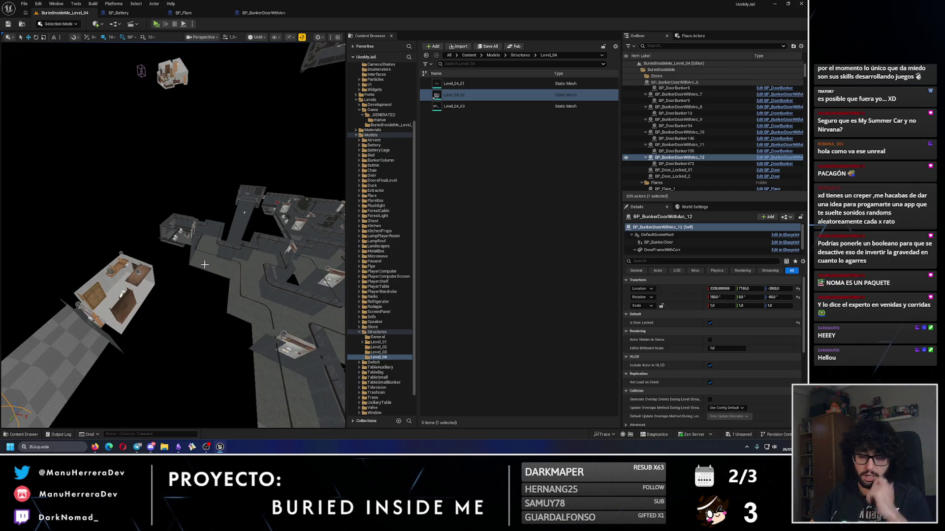
Select the pipe pieces at the end of the pipe run, starting with Pipe_127.
key(f)
mouse_move(206, 267)
mouse_down()
mouse_move(221, 256)
mouse_move(212, 246)
mouse_move(202, 303)
mouse_move(212, 256)
mouse_move(202, 267)
mouse_move(212, 286)
mouse_up()
click(202, 266)
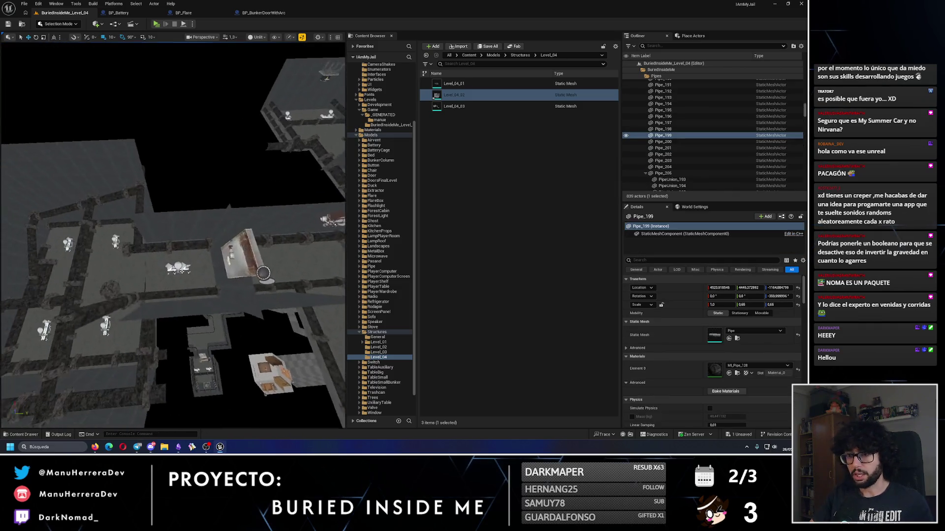
click(253, 246)
key(f)
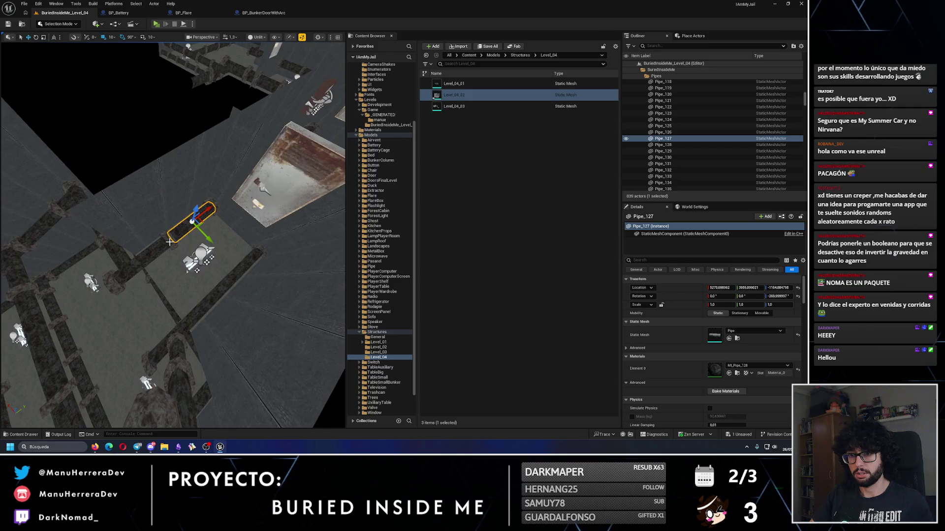
drag(170, 241, 84, 232)
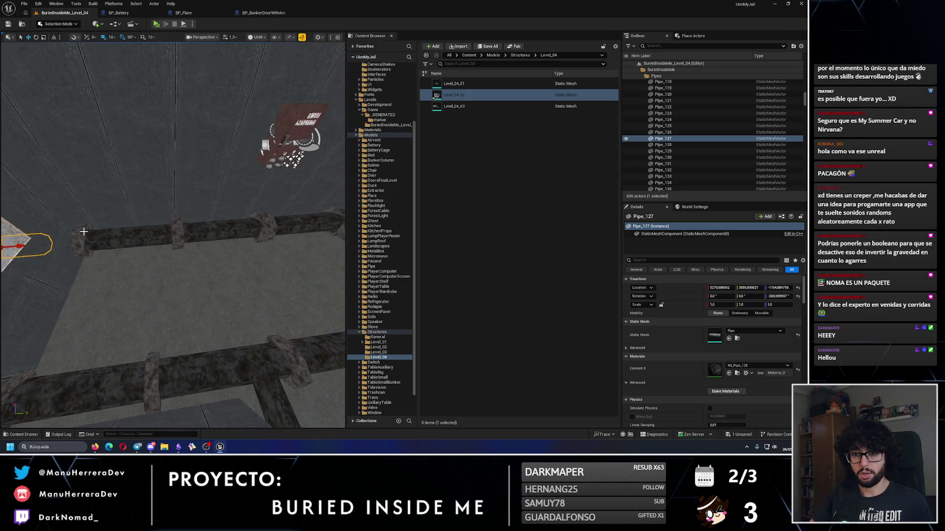
ctrl+click(158, 232)
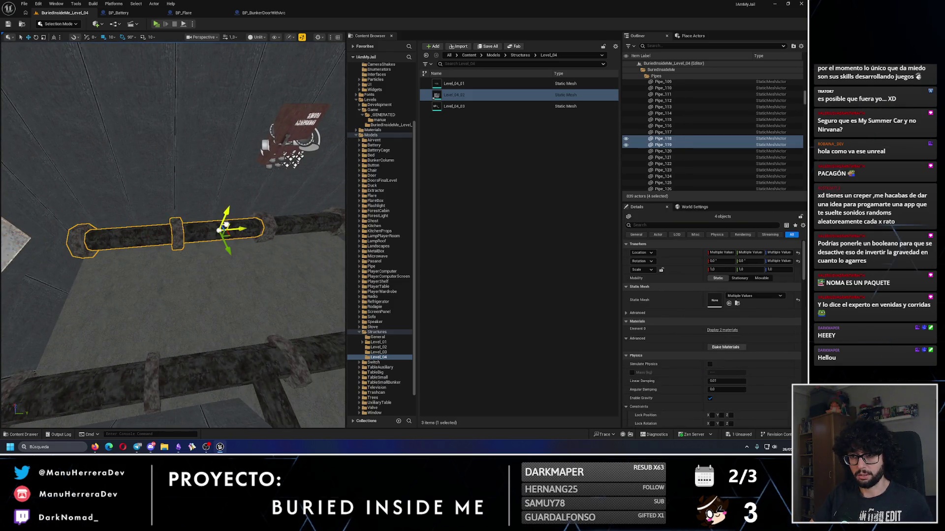
drag(224, 227, 259, 224)
ctrl+click(20, 241)
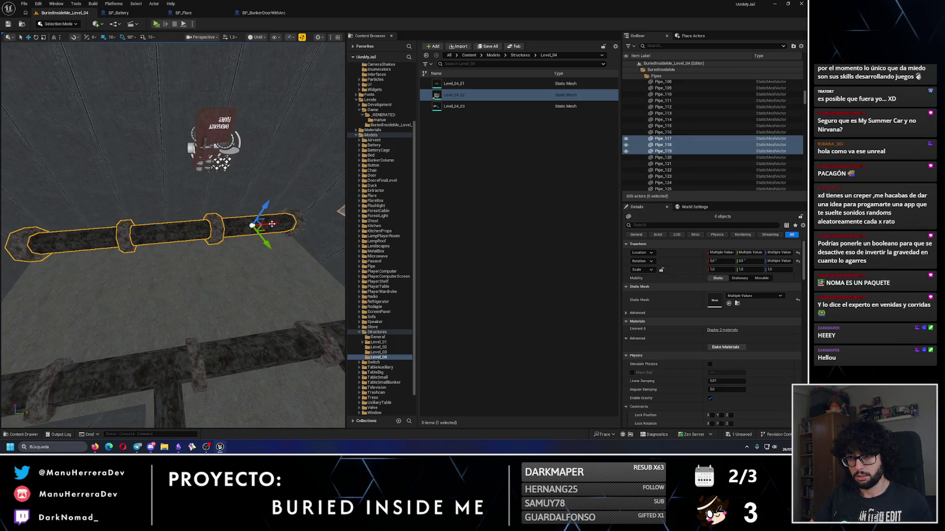
ctrl+click(277, 221)
scroll(277, 222, down, 10)
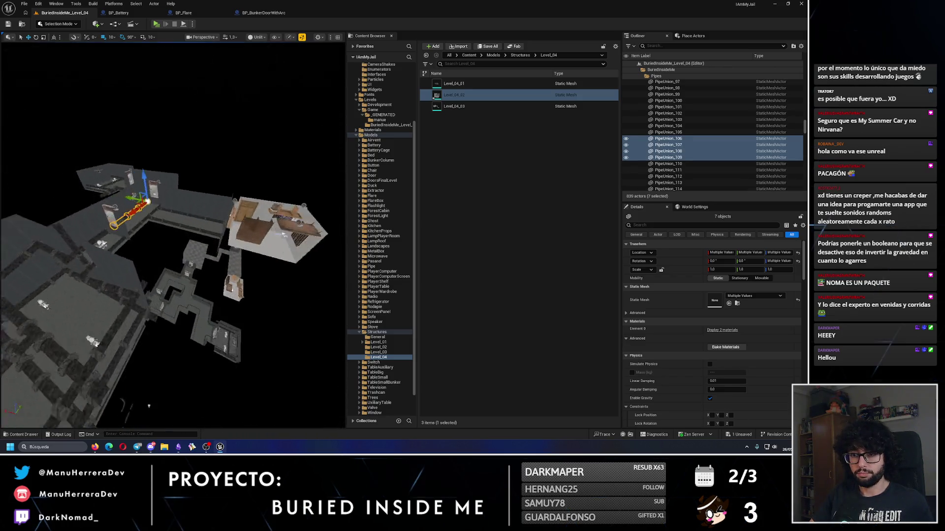
scroll(227, 156, up, 8)
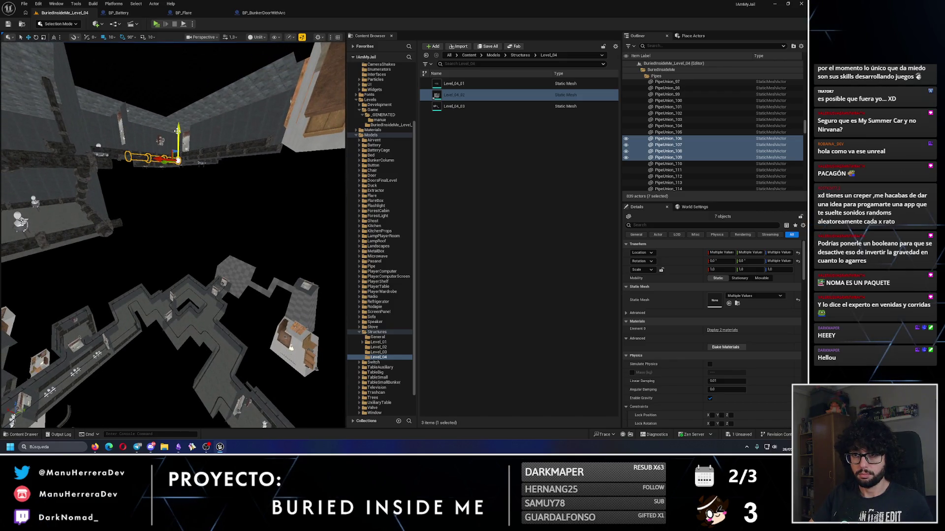
Duplicate the selected pipe run and orbit around the copy from several sides.
key(ctrl+d)
mouse_move(112, 246)
mouse_down()
mouse_move(88, 249)
mouse_move(113, 247)
mouse_up()
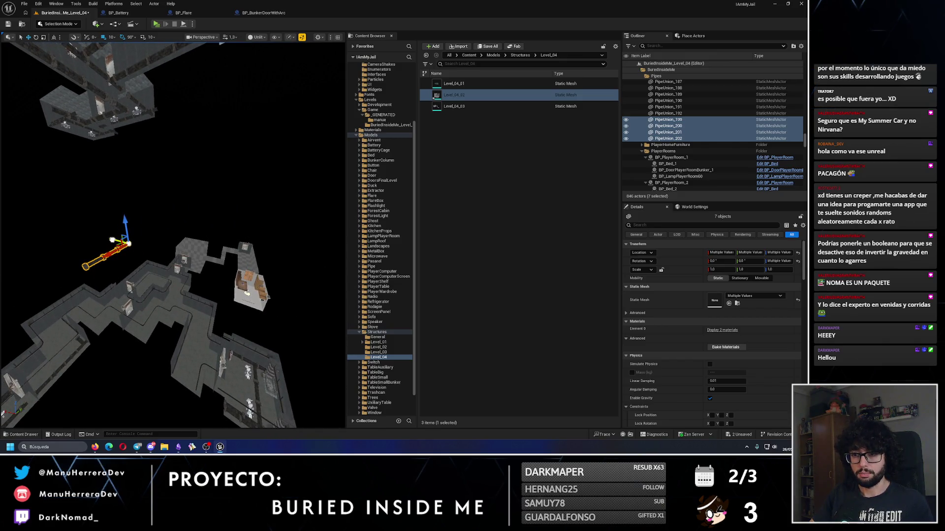
scroll(173, 234, up, 3)
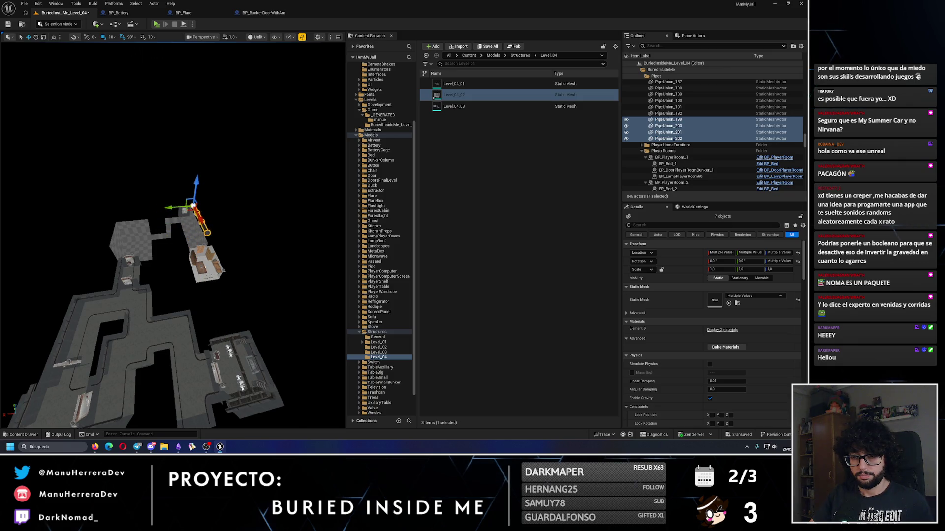
mouse_move(182, 197)
mouse_down()
mouse_move(162, 202)
mouse_move(182, 197)
mouse_up()
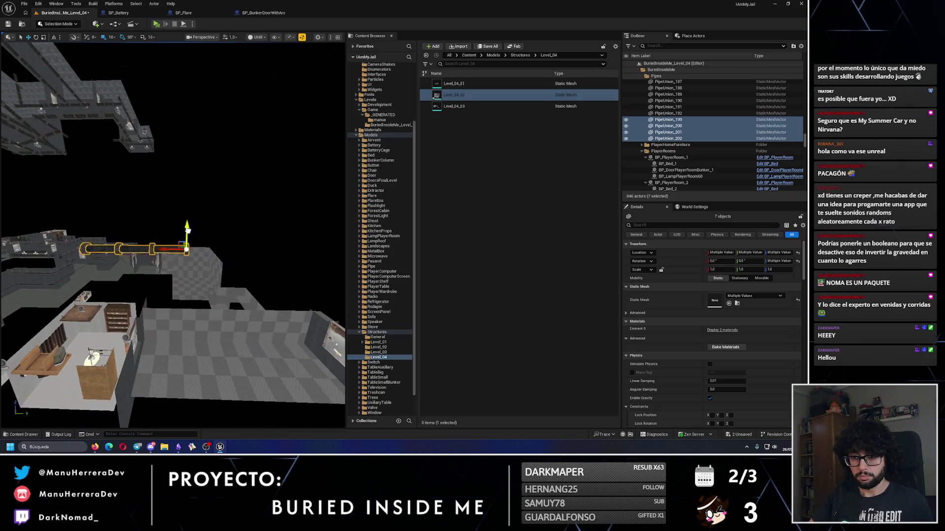
key(f)
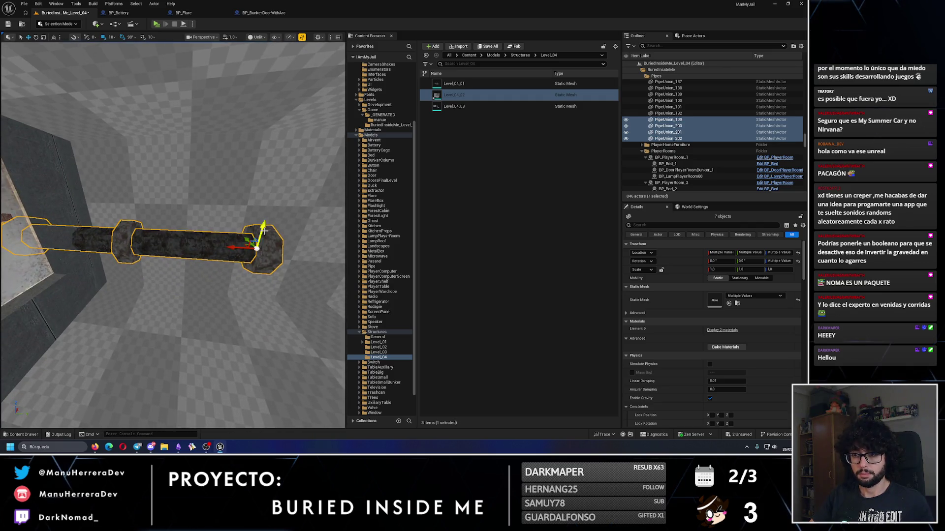
mouse_move(253, 282)
mouse_down()
mouse_move(241, 295)
mouse_move(231, 281)
mouse_move(241, 315)
mouse_up()
mouse_move(167, 236)
mouse_down()
mouse_move(148, 231)
mouse_move(168, 236)
mouse_up()
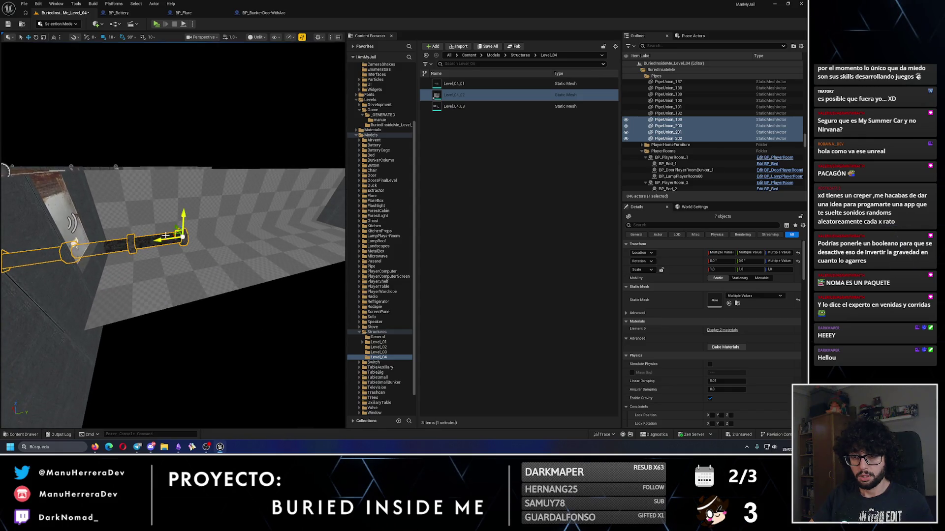
drag(227, 239, 143, 241)
Duplicate end pipe segment Pipe_214 further along the wall to create Pipe_215.
click(155, 235)
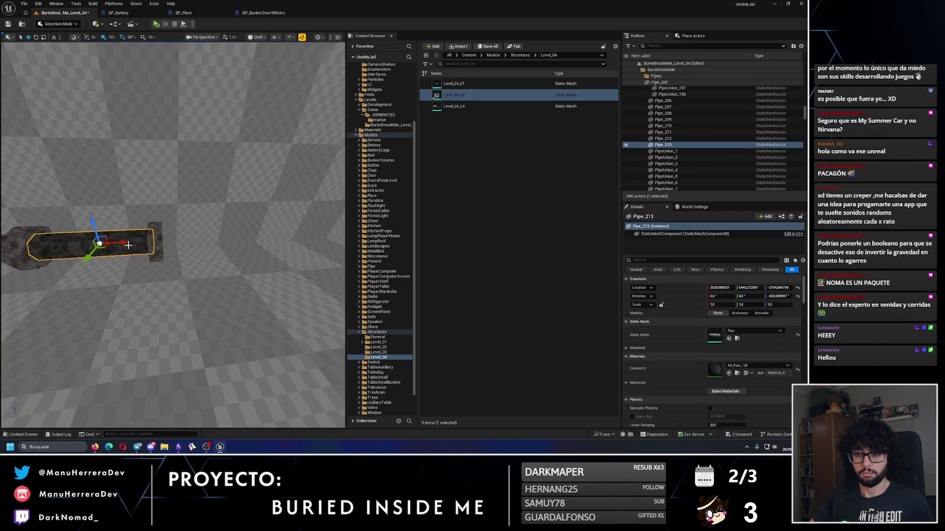
mouse_move(209, 238)
mouse_down()
mouse_move(151, 231)
mouse_move(94, 252)
mouse_move(150, 255)
mouse_up()
click(112, 237)
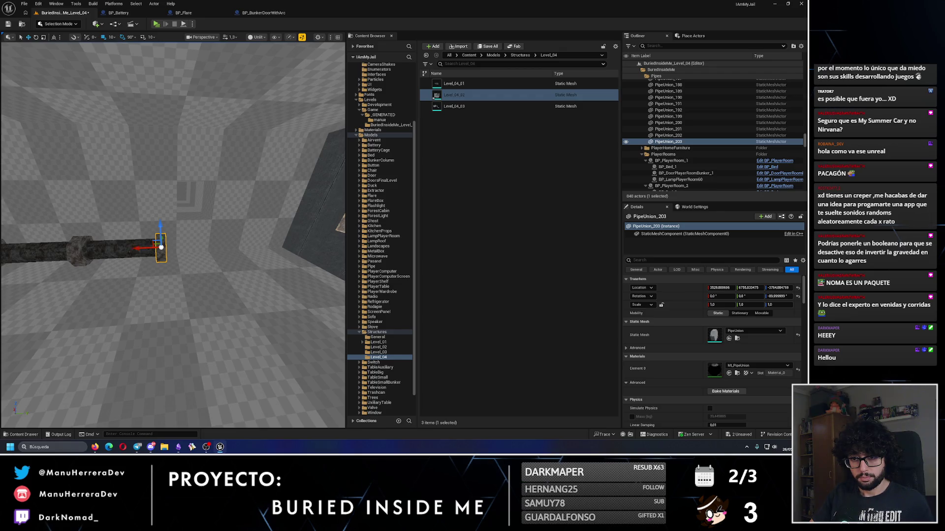
click(128, 249)
mouse_move(148, 250)
alt+mouse_down()
mouse_move(205, 253)
mouse_move(173, 261)
alt+mouse_up()
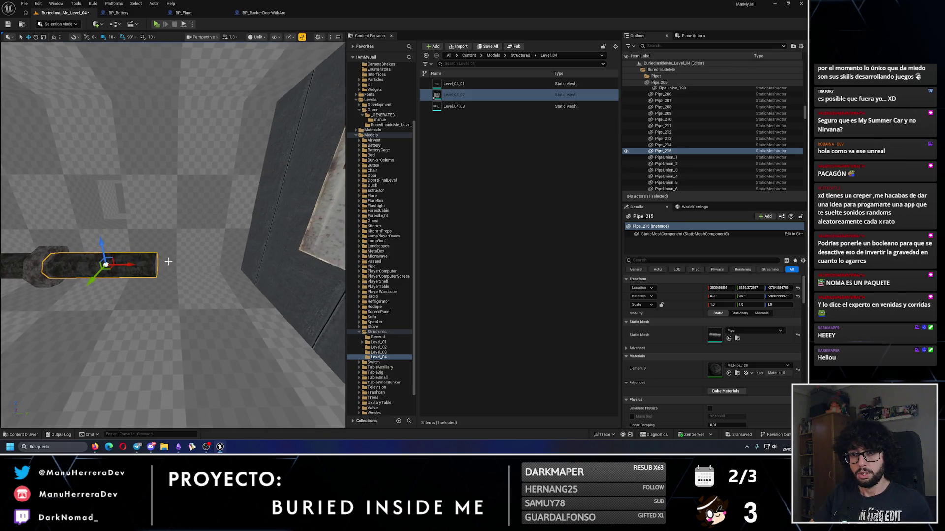
Copy joint ring PipeUnion_203 onto the end of the new Pipe_215.
click(39, 260)
drag(40, 261, 44, 264)
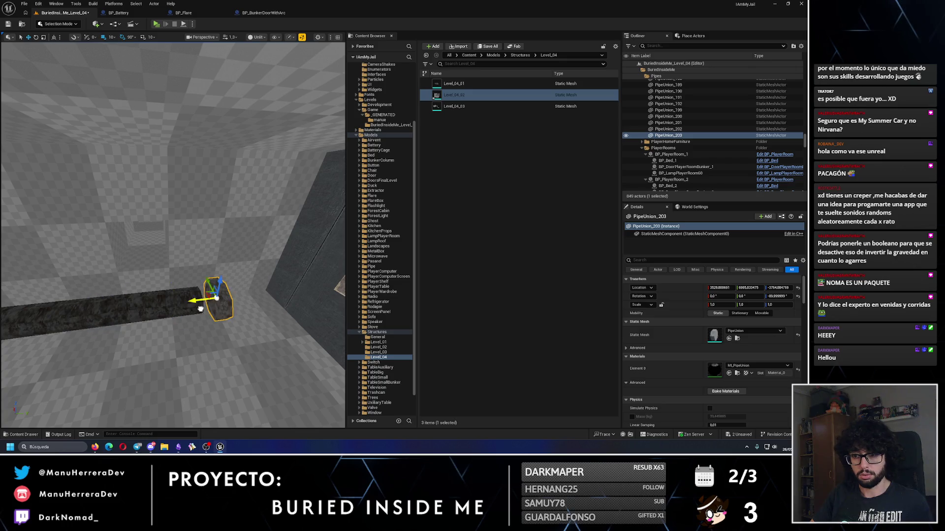
drag(125, 281, 127, 283)
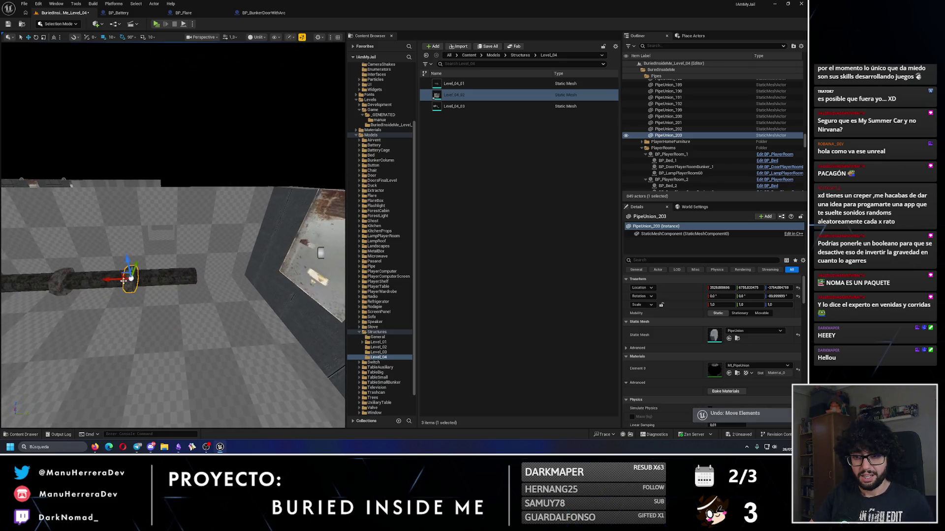
click(183, 275)
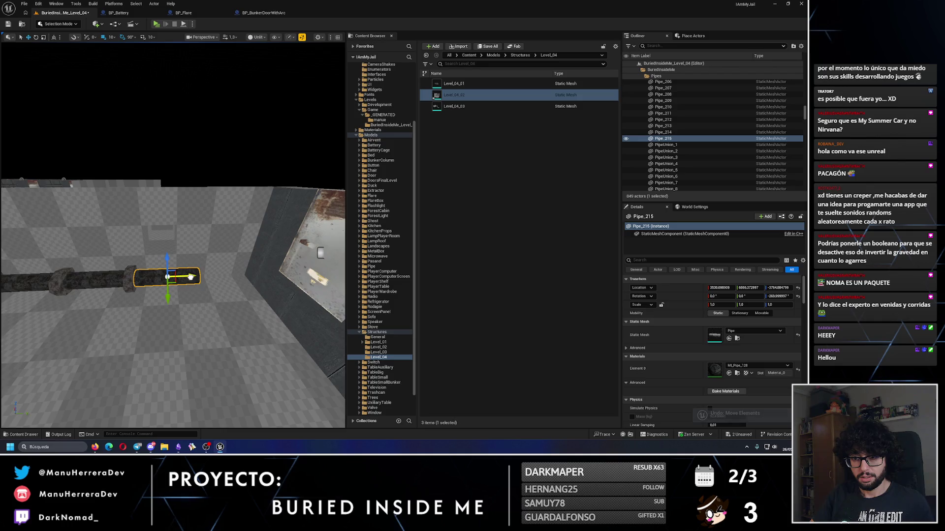
key(f)
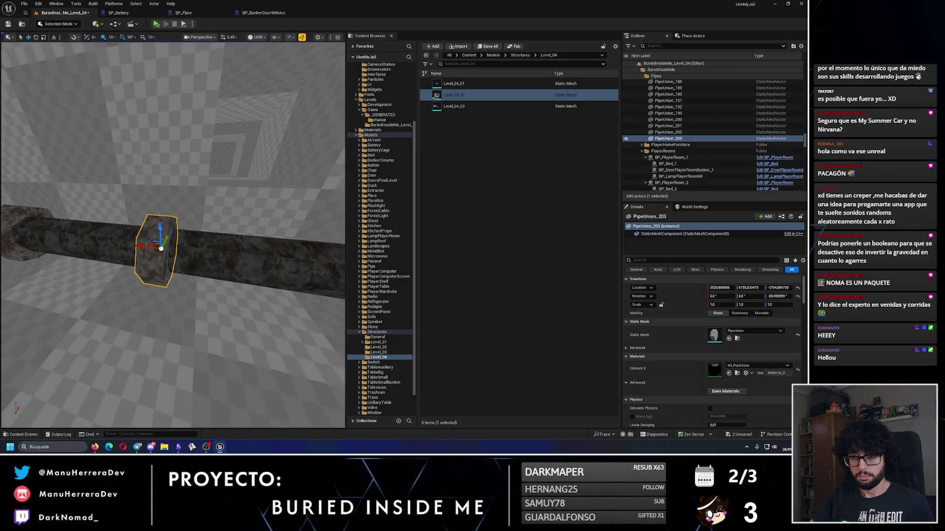
key(ctrl+z)
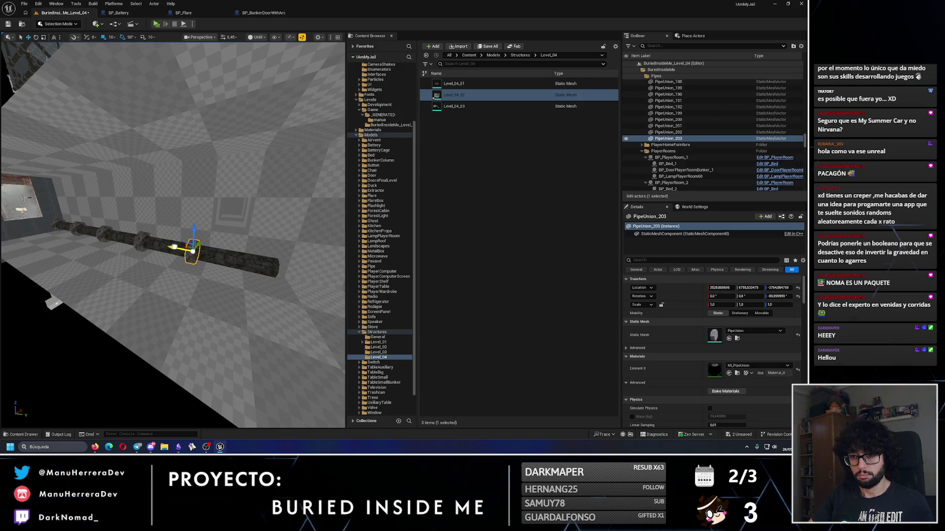
drag(183, 247, 270, 263)
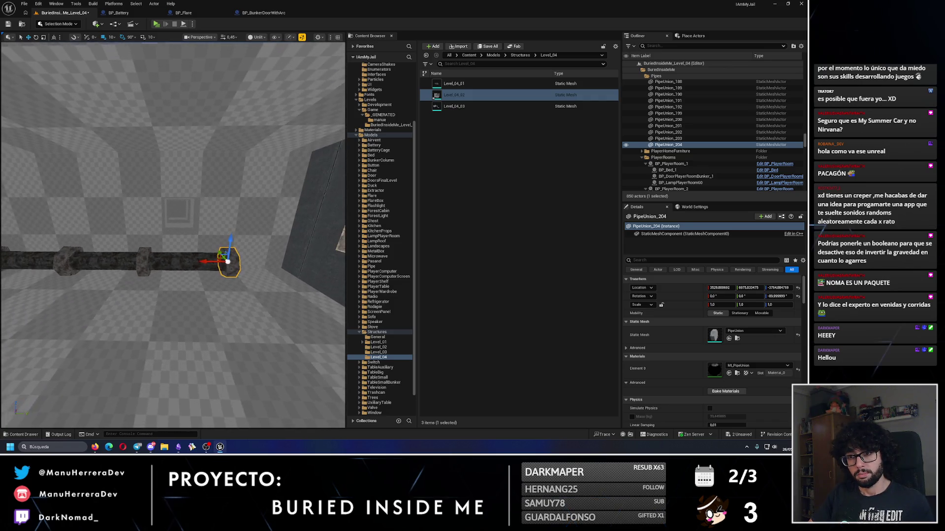
Extend the run with Pipe_216 and place another joint ring at its end.
click(178, 261)
drag(227, 259, 131, 267)
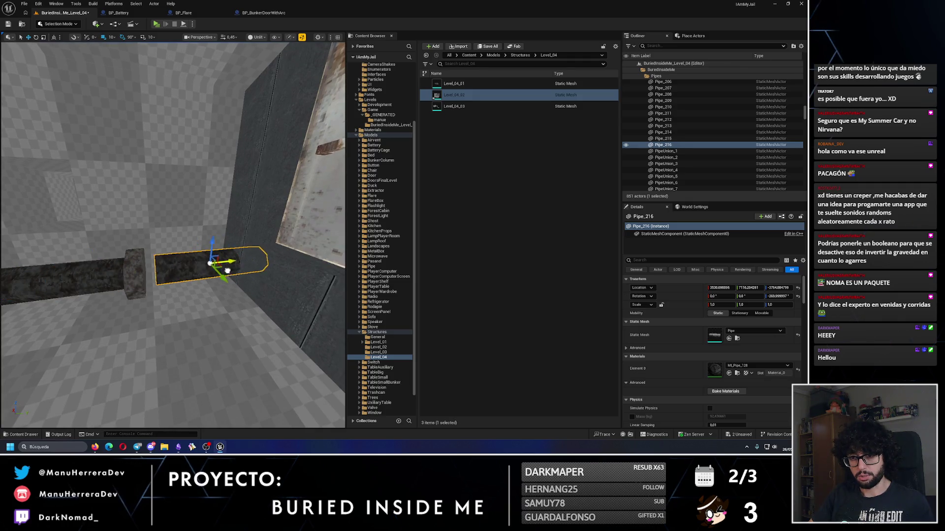
drag(214, 273, 171, 280)
click(146, 276)
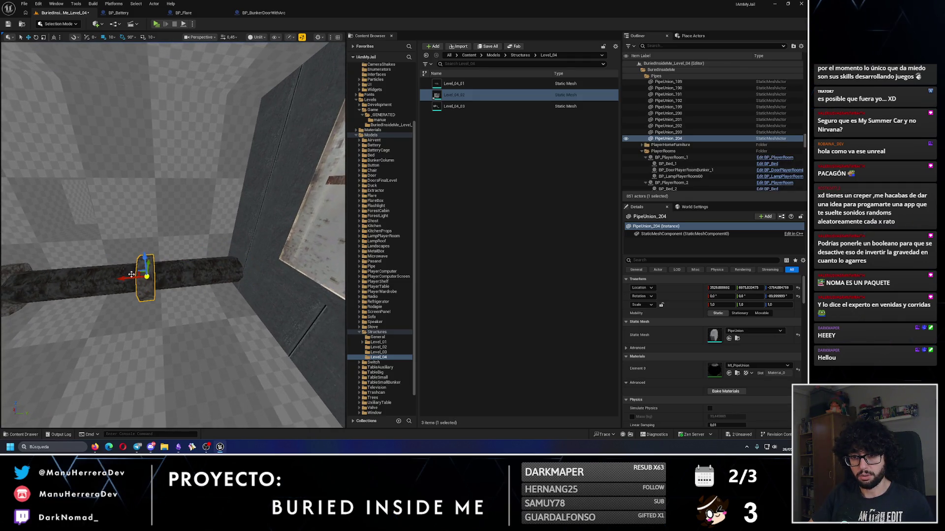
drag(168, 119, 168, 104)
Run a brief play test of Level_04, then return to editing.
key(alt+p)
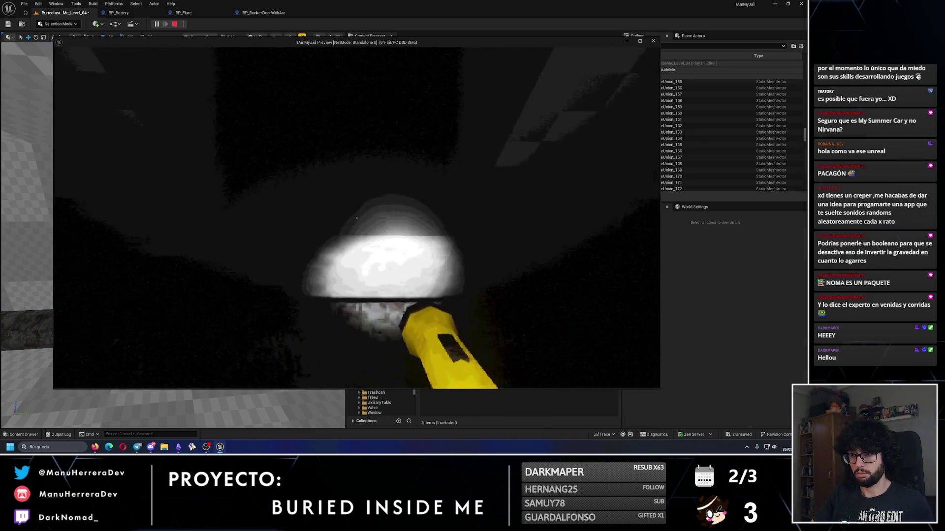
key(Escape)
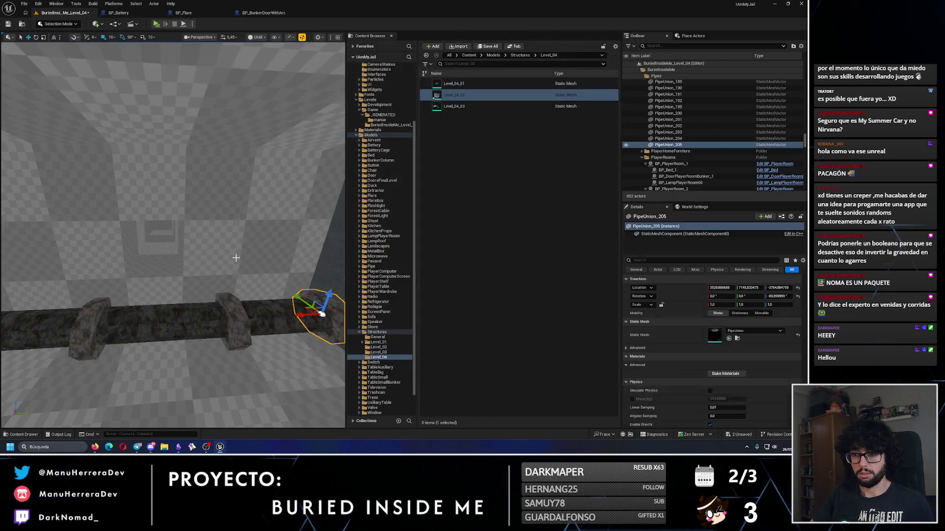
click(201, 245)
Multi-select several pipe segments and joint rings along the corridor run.
ctrl+click(164, 262)
click(148, 270)
key(ctrl+z)
ctrl+click(232, 338)
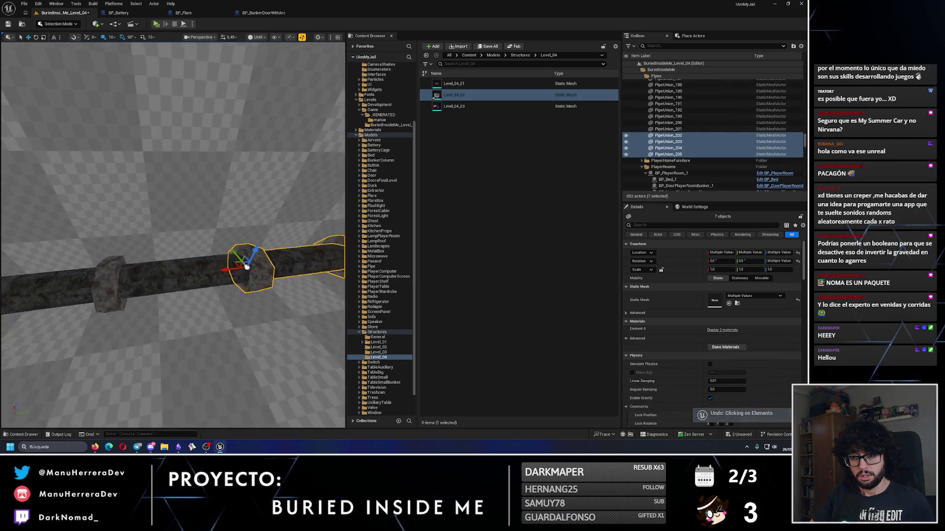
ctrl+click(170, 260)
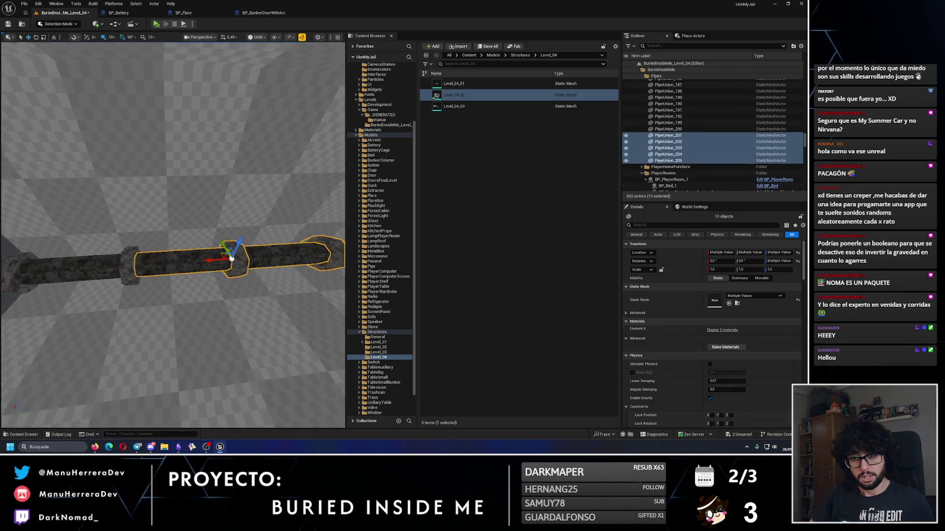
ctrl+click(170, 266)
ctrl+click(62, 269)
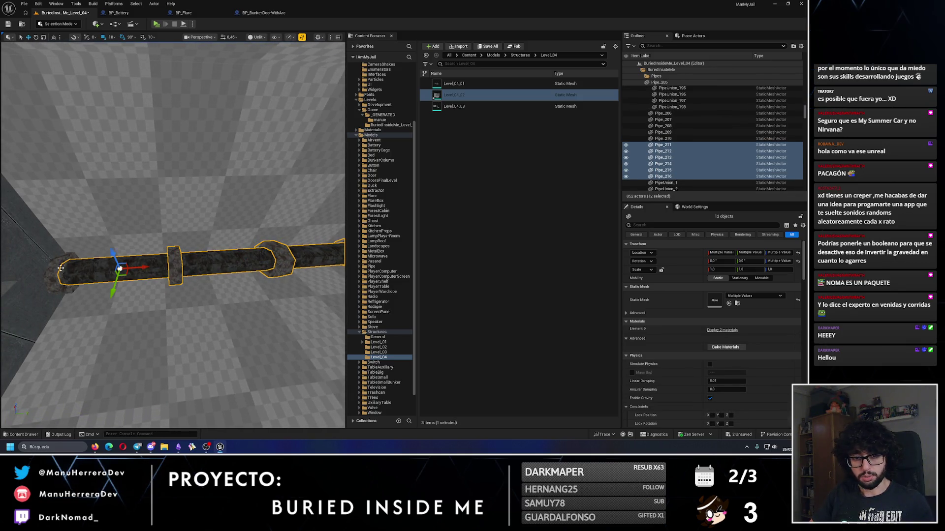
ctrl+click(61, 268)
scroll(229, 308, up, 2)
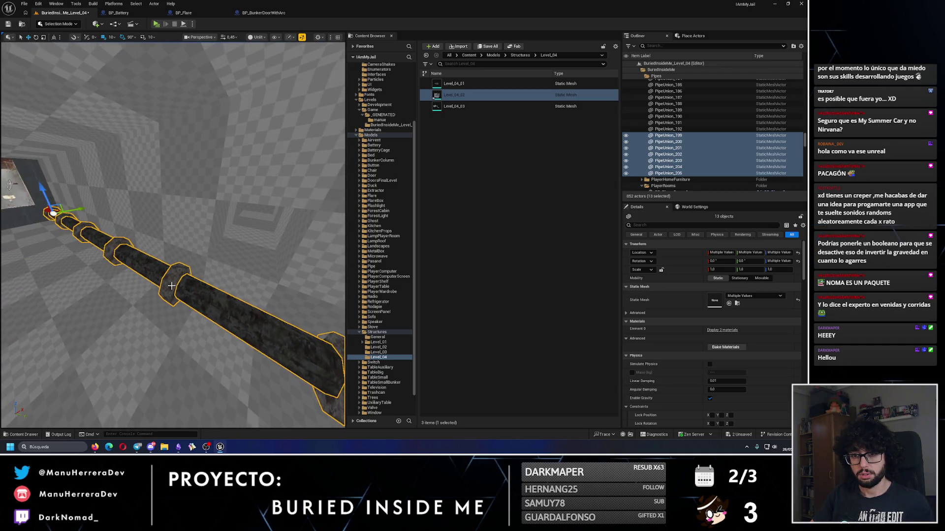
key(ctrl+z)
scroll(197, 276, up, 1)
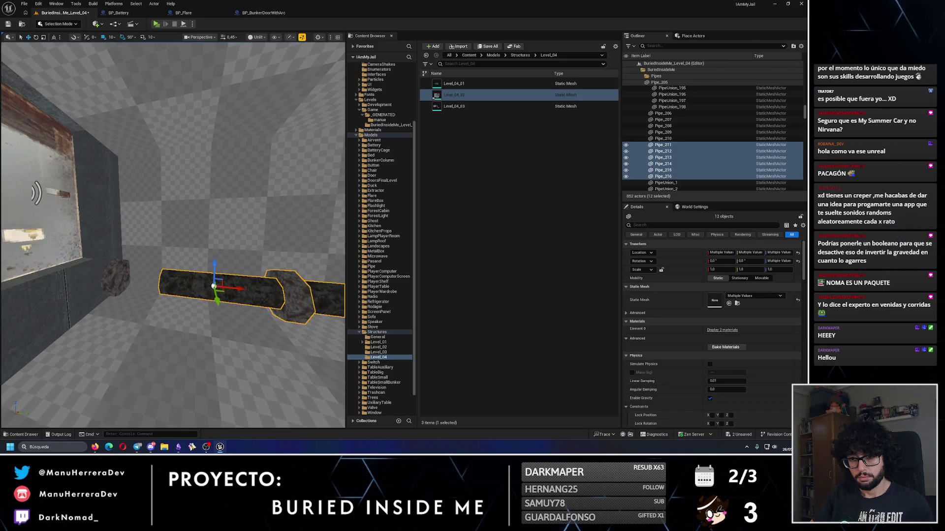
Duplicate Pipe_211 to lengthen the run's near end toward the doorway.
click(116, 277)
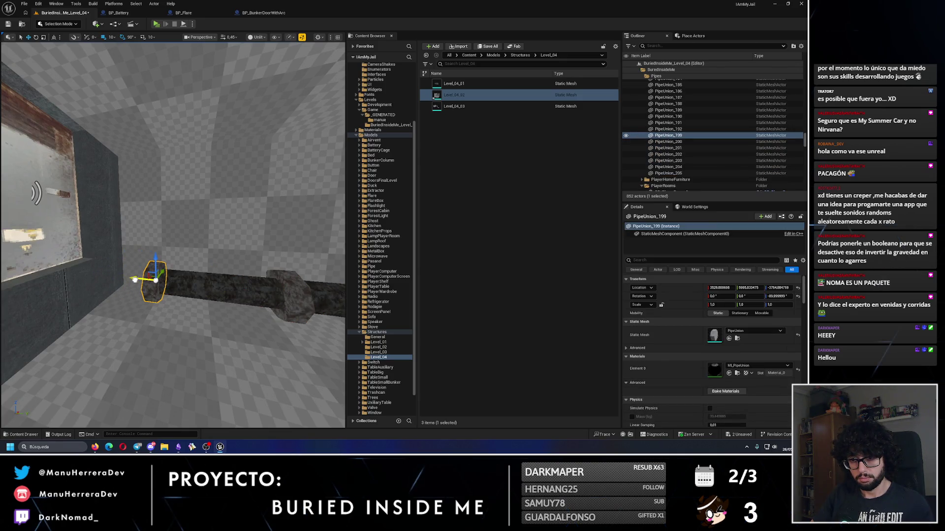
click(238, 295)
mouse_move(235, 288)
alt+mouse_down()
mouse_move(122, 282)
mouse_move(120, 268)
alt+mouse_up()
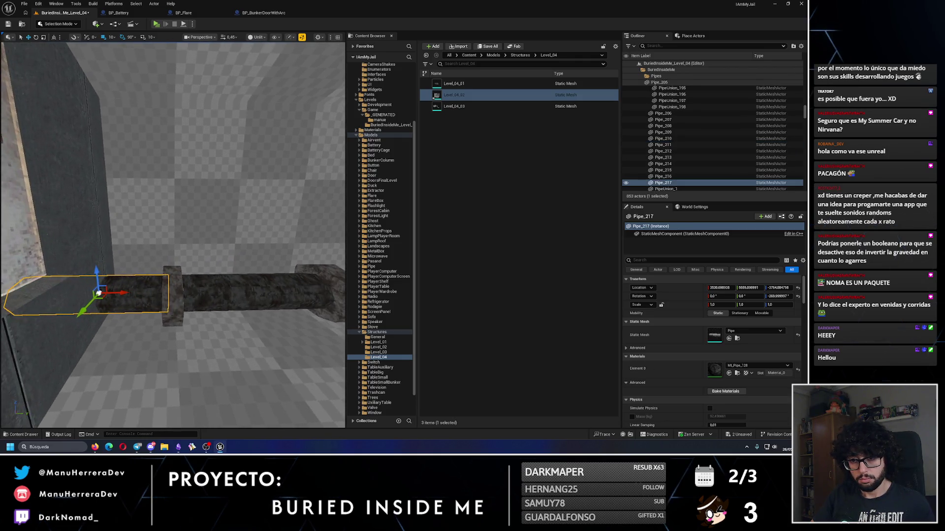
Delete the stray joint ring PipeUnion_205 and check the pipe Pipe_216.
click(179, 284)
mouse_move(172, 235)
mouse_down()
mouse_move(168, 216)
mouse_move(187, 231)
mouse_move(178, 258)
mouse_move(148, 272)
mouse_up()
click(178, 266)
key(Delete)
click(148, 271)
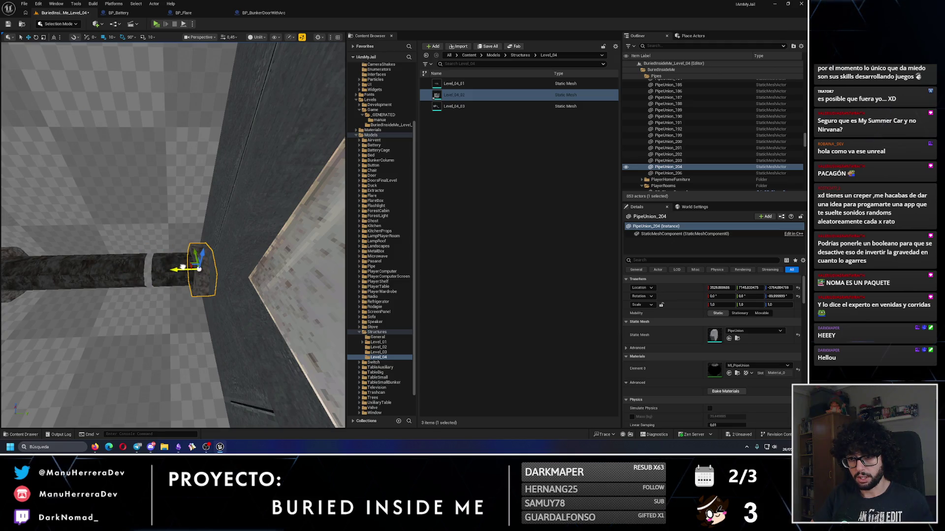
click(163, 271)
mouse_move(162, 272)
mouse_down()
mouse_move(219, 268)
mouse_move(253, 292)
mouse_move(231, 301)
mouse_move(212, 275)
mouse_move(212, 310)
mouse_up()
click(253, 292)
Select roof lamp BP_LampRoof_23 and frame it in the view.
mouse_move(148, 295)
mouse_down()
mouse_move(139, 290)
mouse_move(275, 268)
mouse_up()
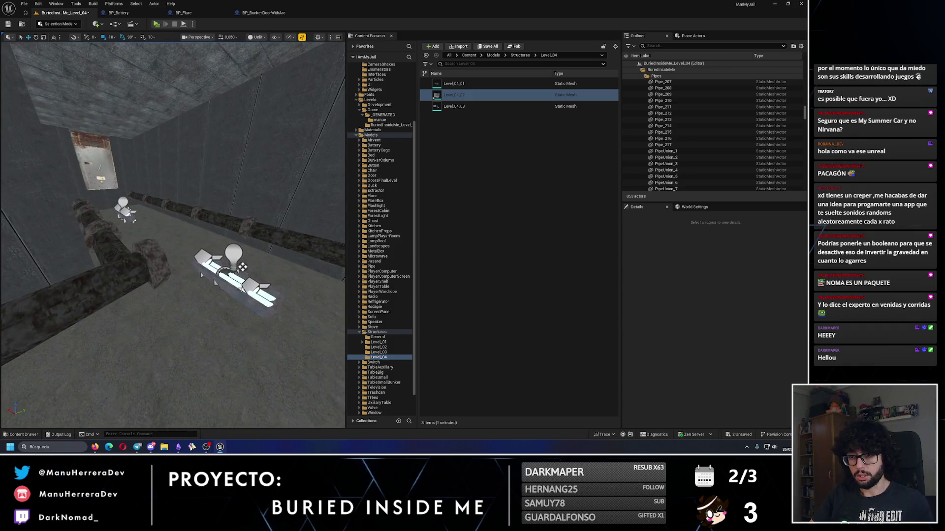
click(241, 287)
key(f)
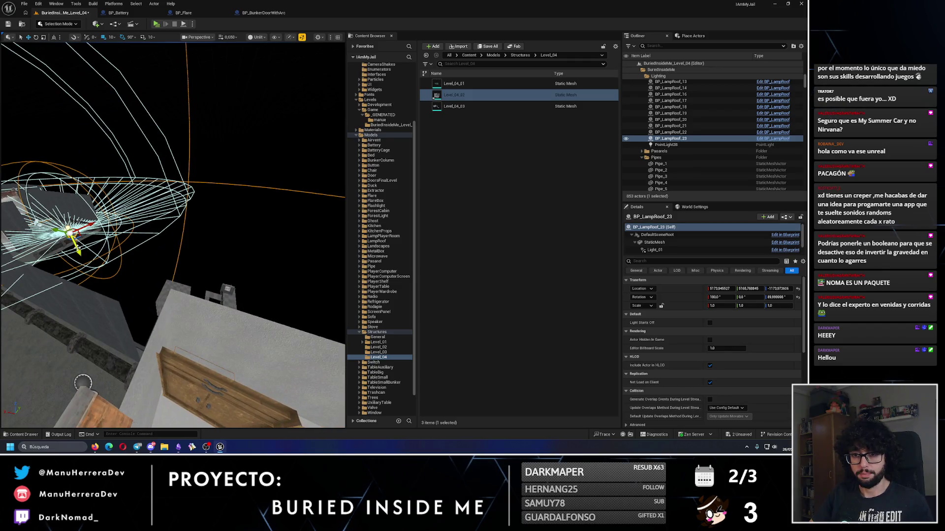
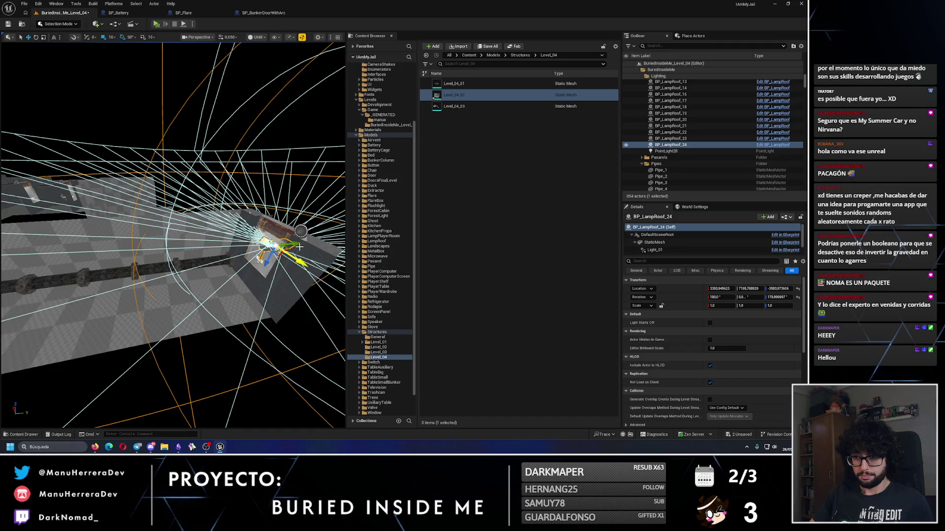
Lower the roof lamp BP_LampRoof_24 about 70 units and shift it slightly sideways.
mouse_move(197, 268)
mouse_down()
mouse_move(207, 261)
mouse_move(200, 299)
mouse_up()
drag(179, 229, 186, 256)
key(f)
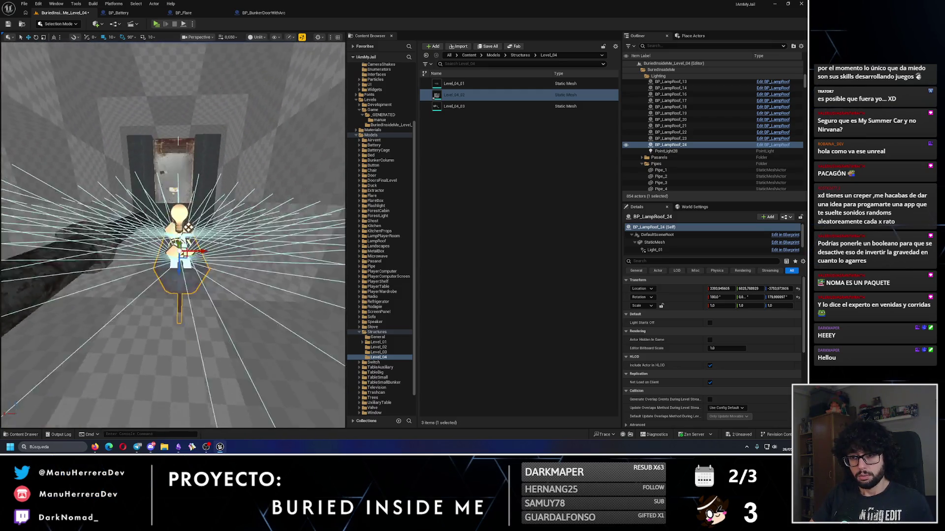
drag(172, 246, 114, 246)
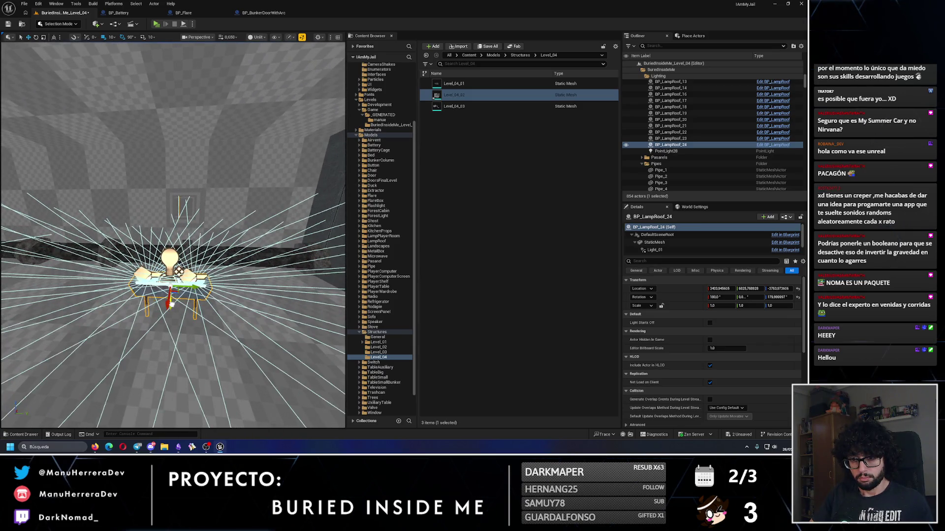
Check the lamp from below the ceiling and start a play test of the level.
drag(173, 307, 173, 379)
scroll(181, 90, up, 5)
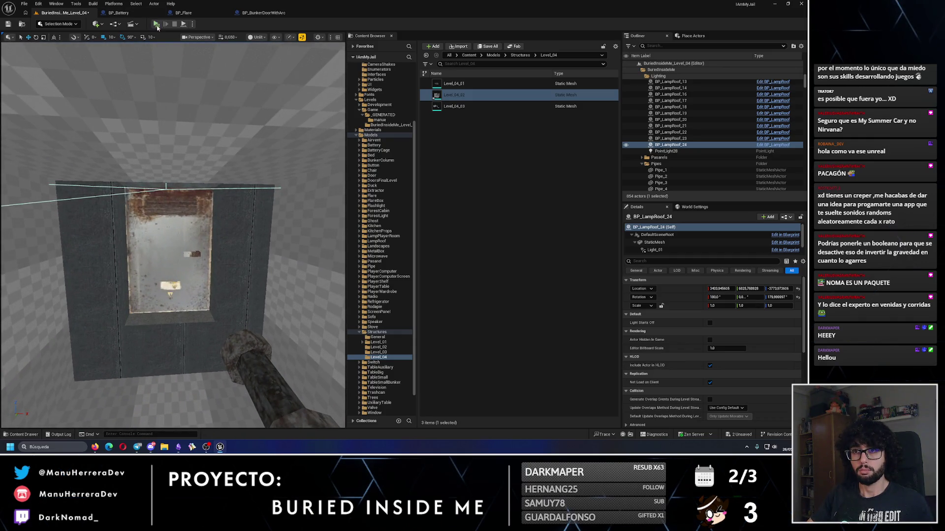
key(alt+p)
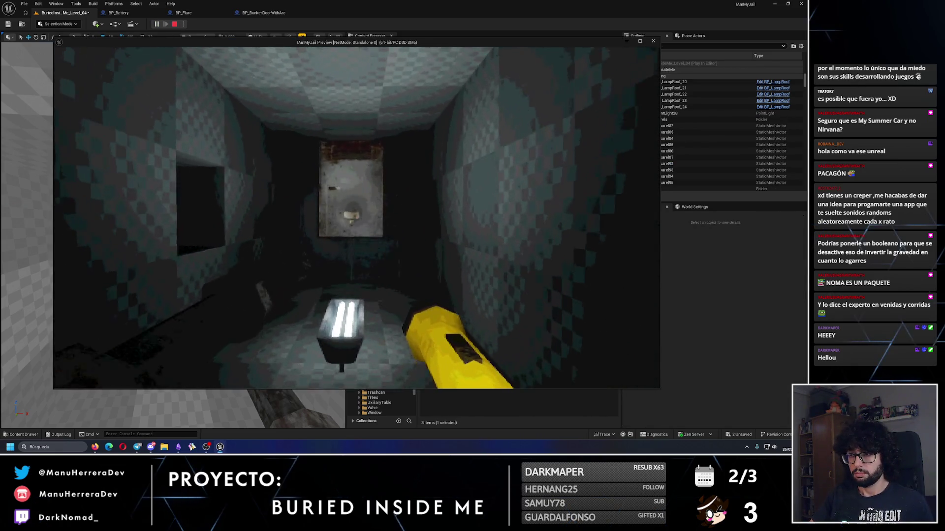
key(f)
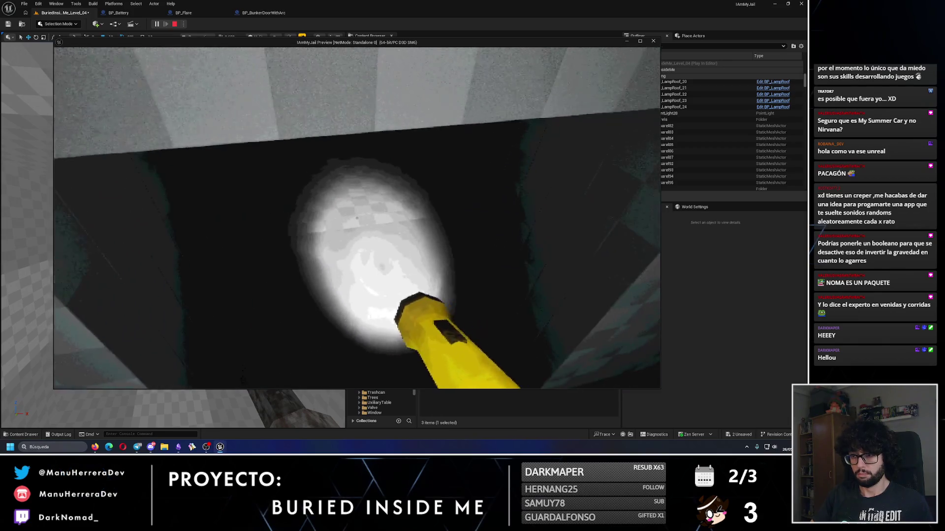
key(Escape)
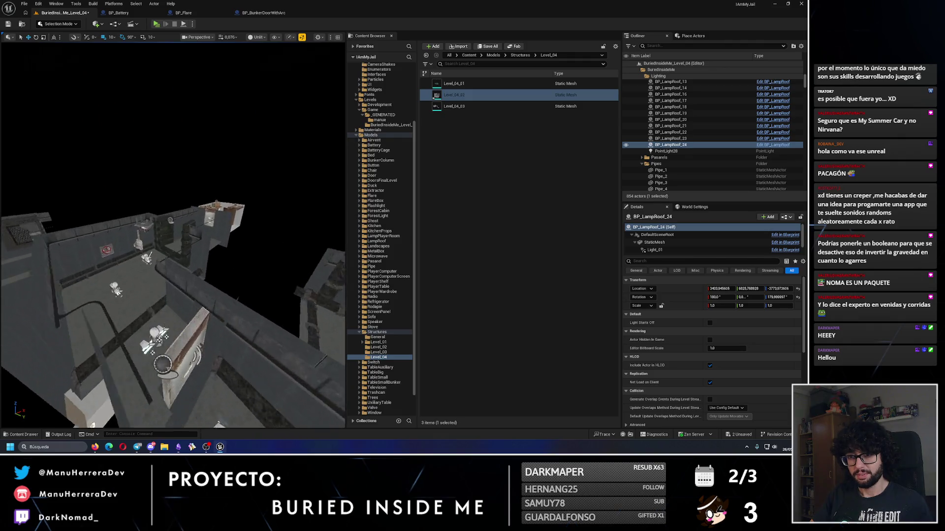
Open BP_OneBatteryFinalDoor's blueprint and select its AudioBatteryPlacedAudio01 sound component.
click(199, 246)
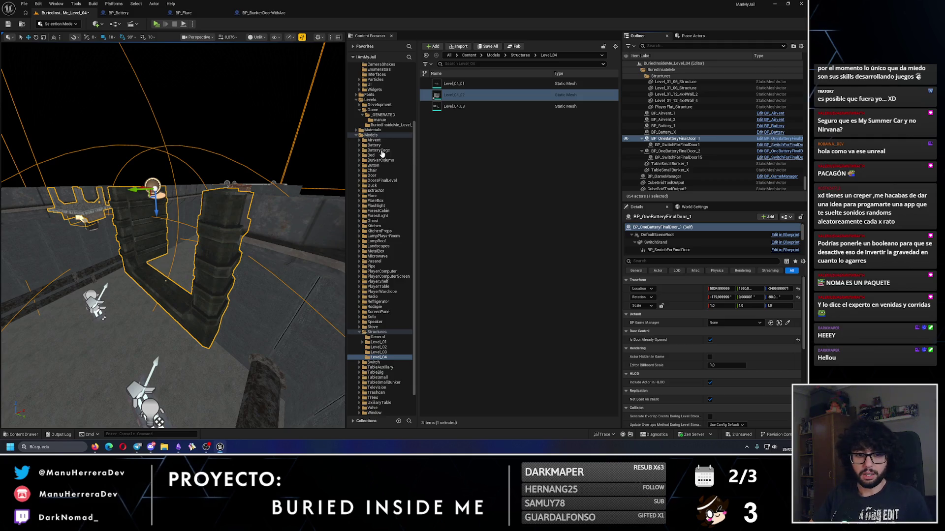
key(ctrl+e)
click(146, 37)
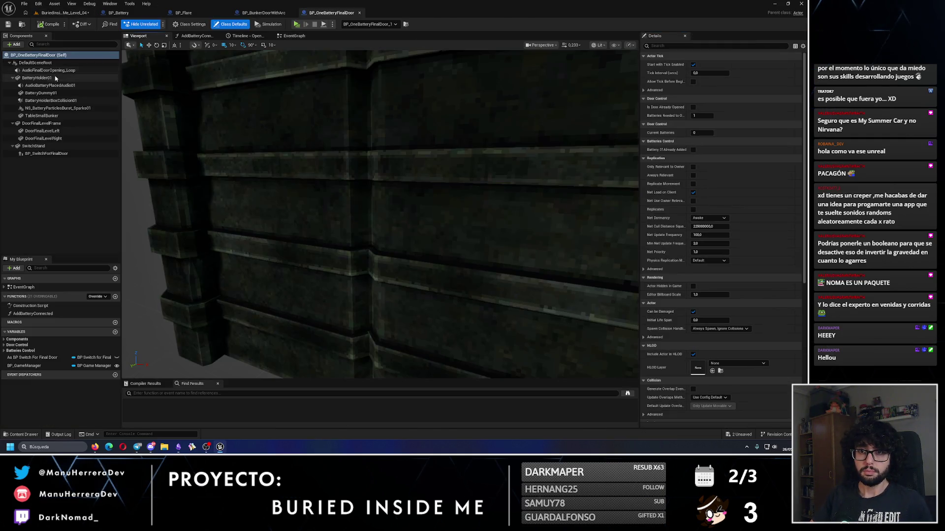
double_click(46, 71)
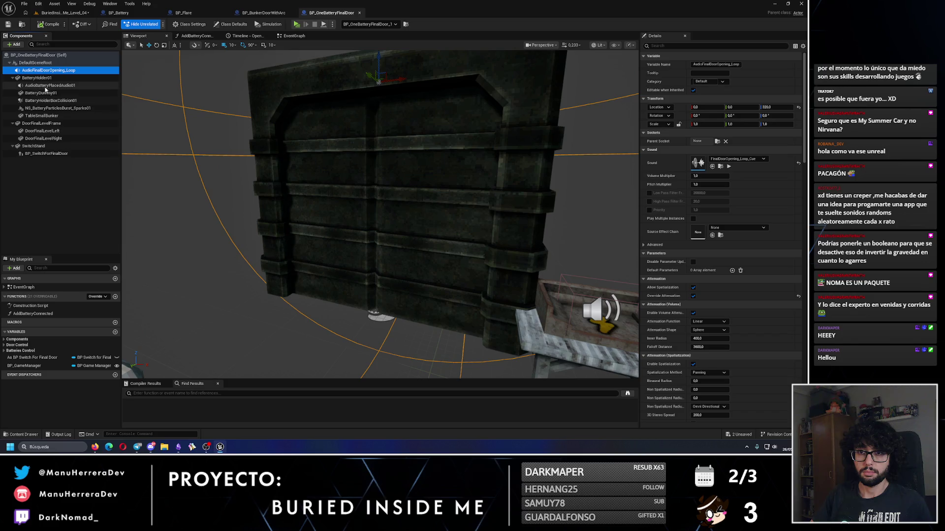
click(46, 85)
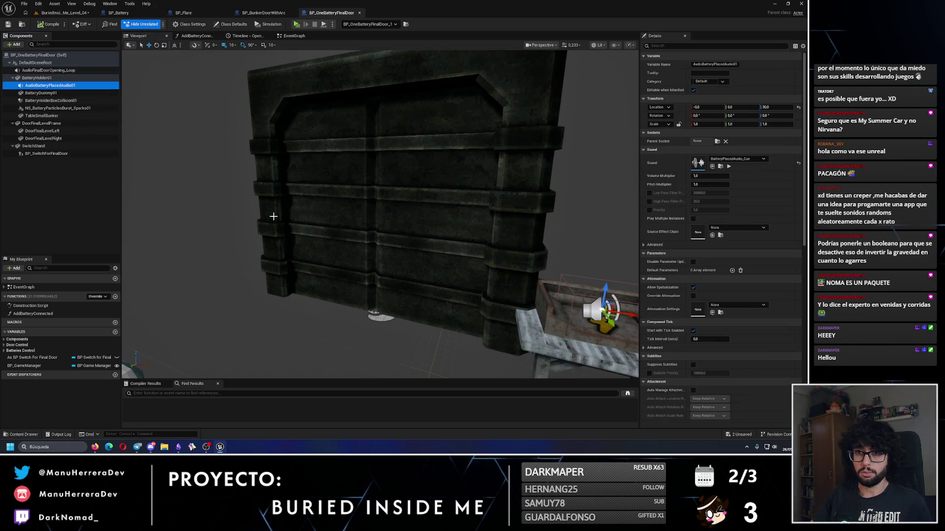
key(f)
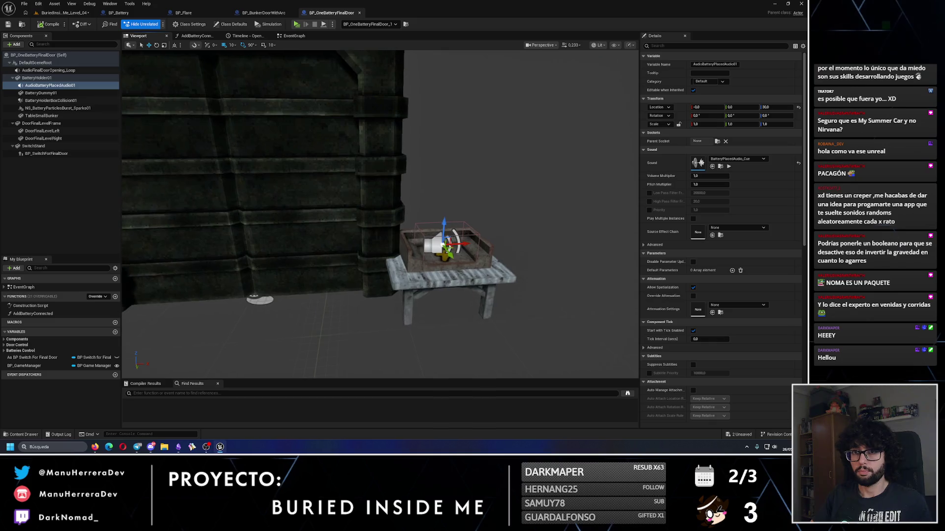
scroll(258, 211, down, 2)
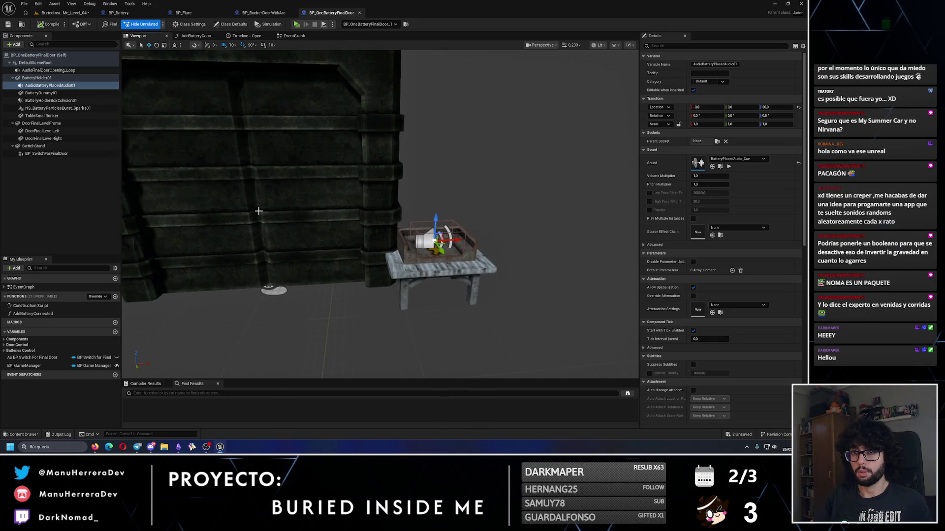
Enable Override Attenuation on the battery sound, setting its inner radius to 800.
click(692, 296)
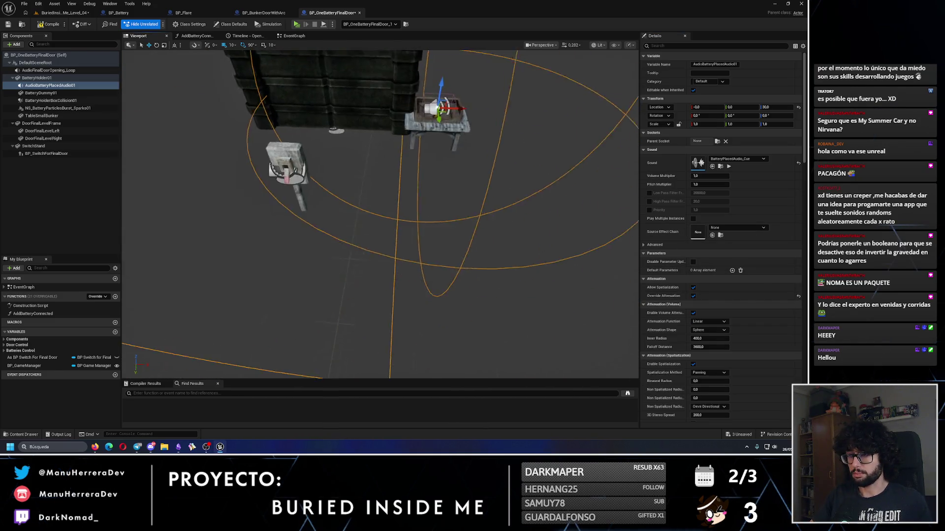
scroll(380, 214, down, 5)
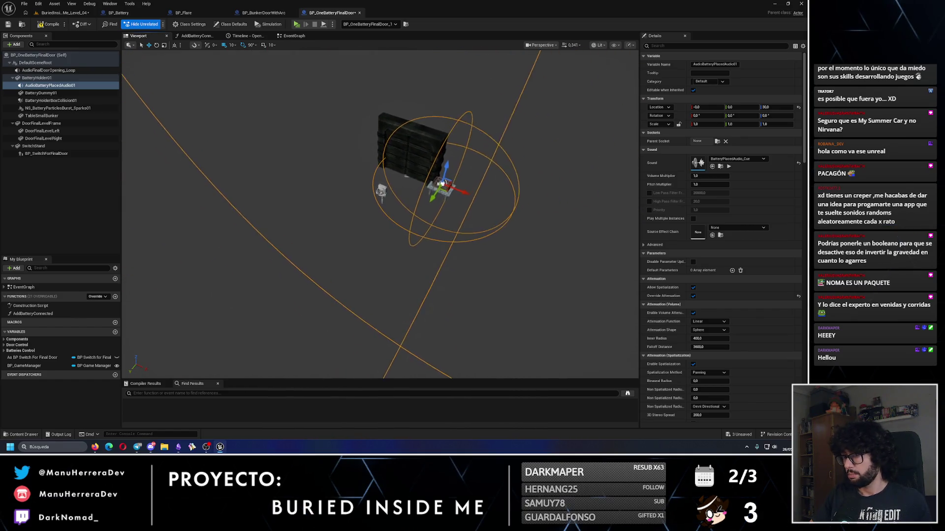
scroll(380, 214, down, 6)
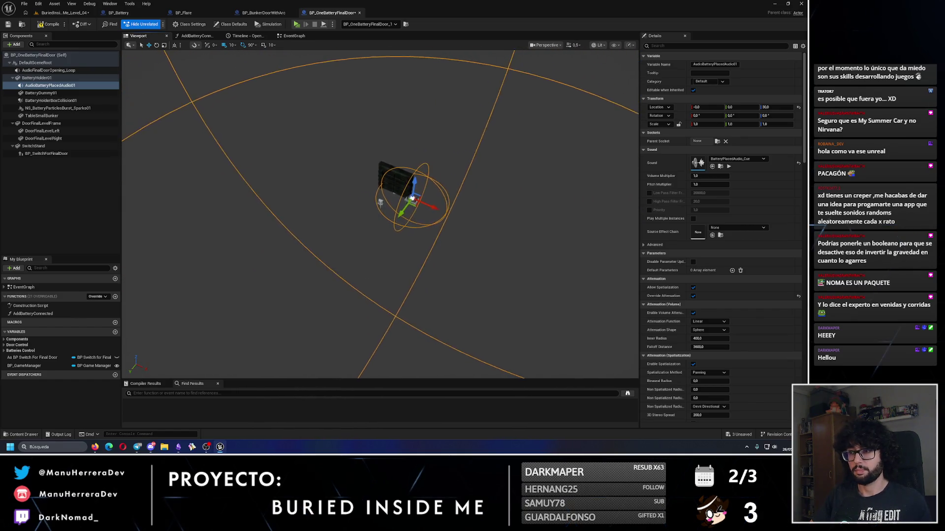
scroll(362, 215, down, 2)
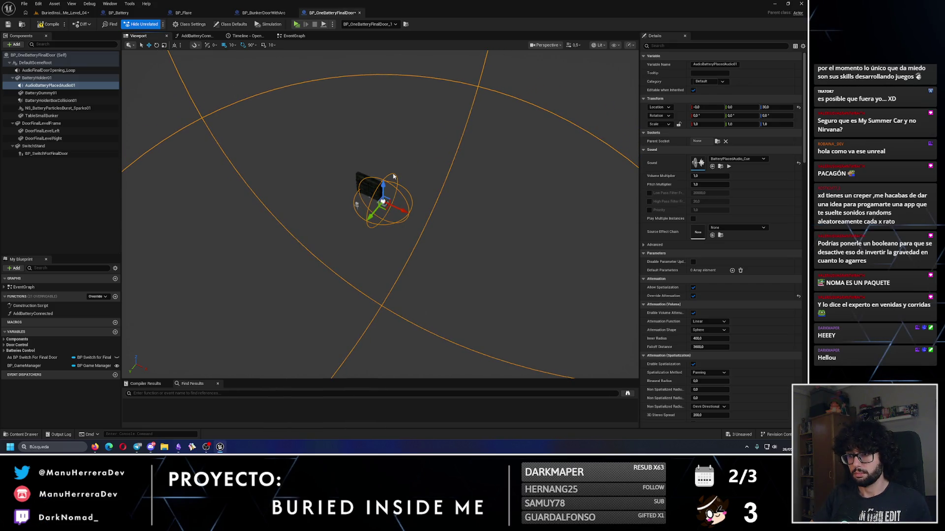
scroll(718, 309, down, 3)
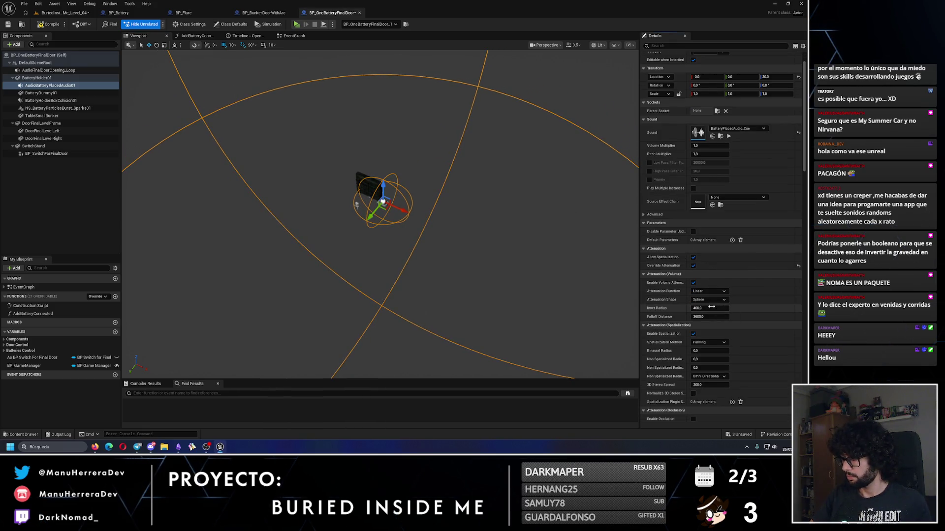
key(Return)
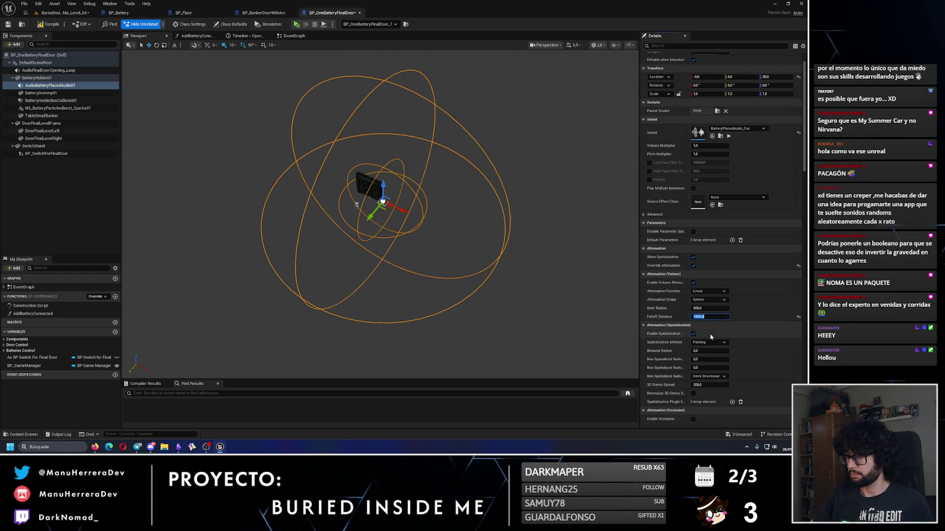
drag(705, 309, 733, 309)
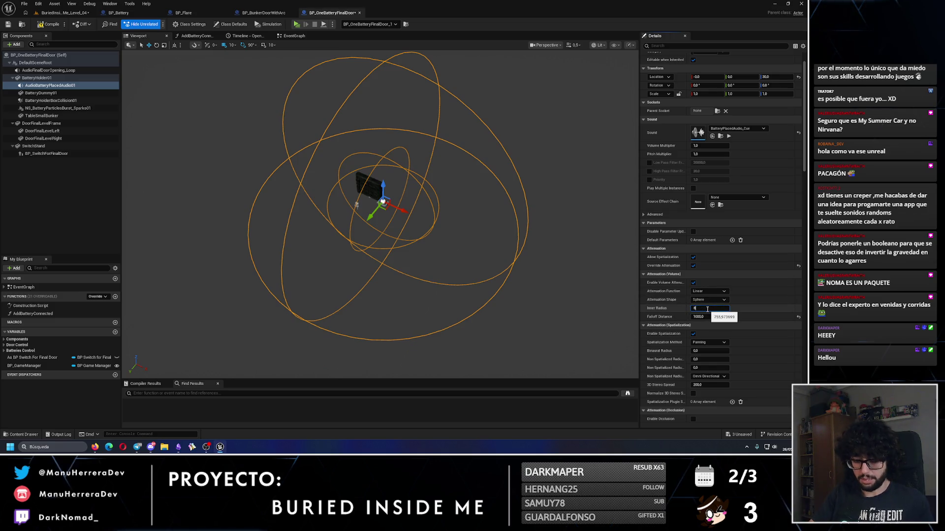
text(00)
key(Return)
Change the inner radius to 500 and the falloff distance to 2000.
click(660, 310)
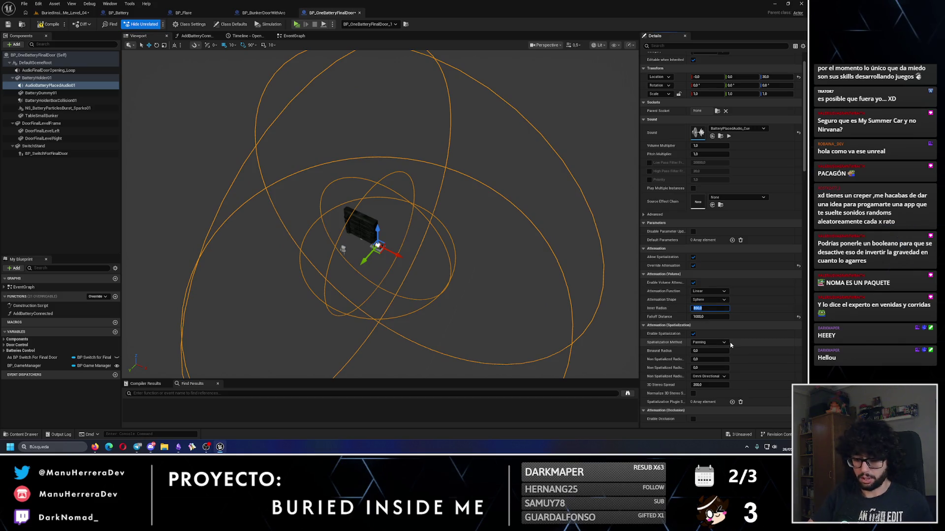
key(Return)
text(00)
key(Return)
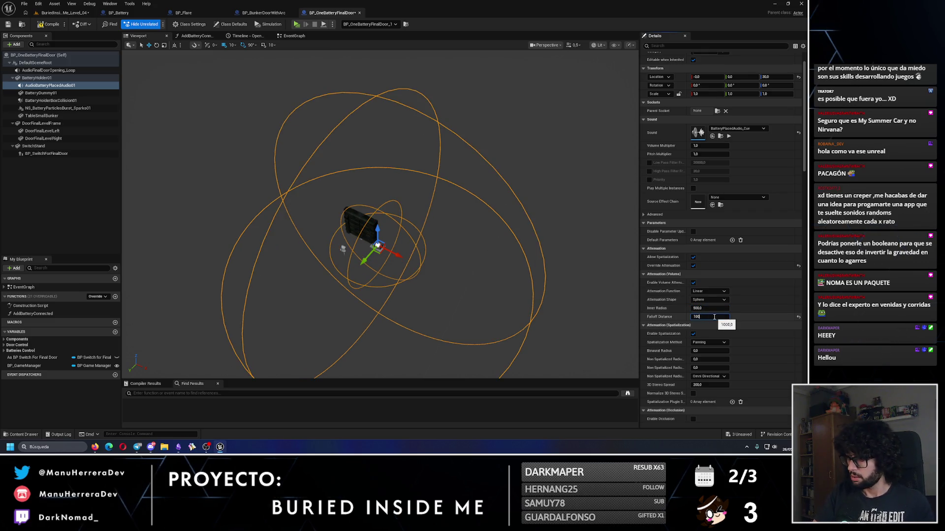
text(0)
key(Return)
Compile the blueprint and return to the Level_04 level editor.
mouse_move(332, 213)
mouse_down()
mouse_move(331, 192)
mouse_move(331, 210)
mouse_up()
click(62, 24)
drag(487, 255, 477, 246)
key(f)
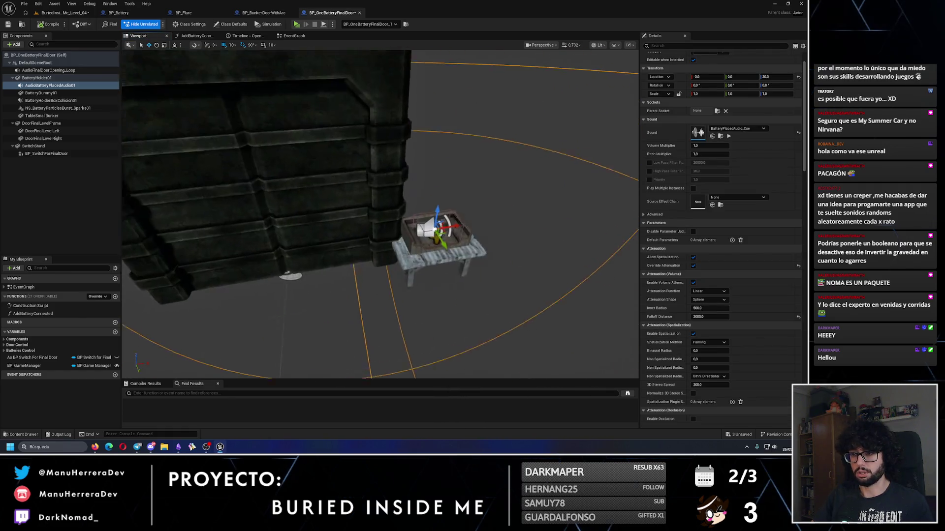
click(59, 13)
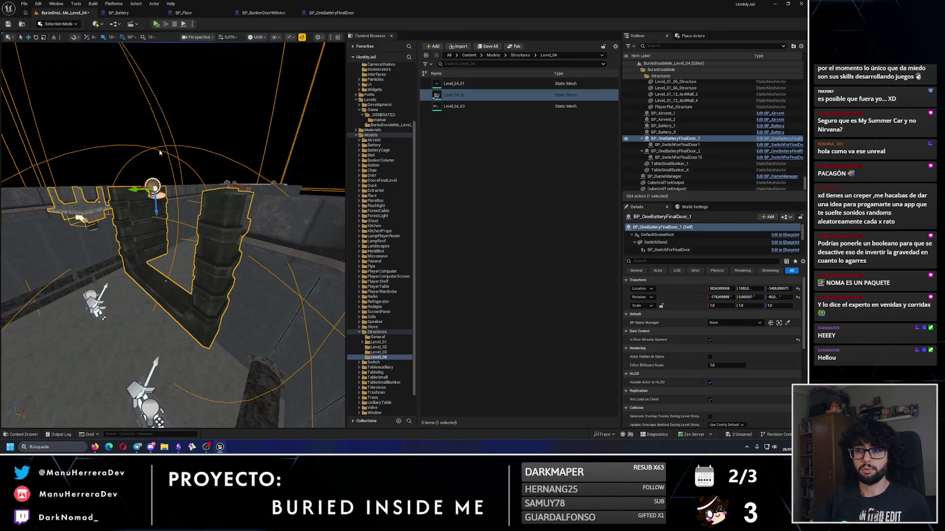
Select the placed door's AudioBatteryPlacedAudio01 component, review it, and save Level_04.
mouse_move(194, 201)
mouse_down()
mouse_move(140, 245)
mouse_move(158, 187)
mouse_move(177, 265)
mouse_move(158, 226)
mouse_move(167, 221)
mouse_move(345, 218)
mouse_up()
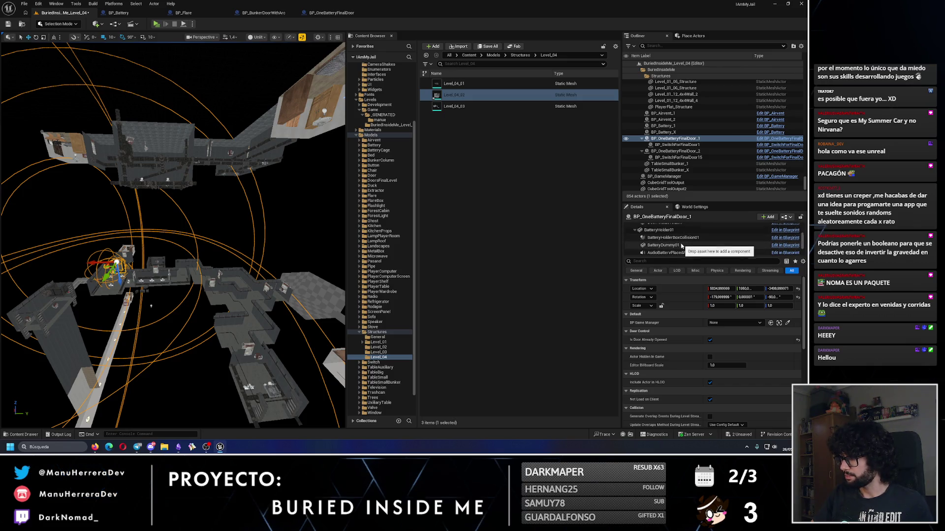
click(683, 243)
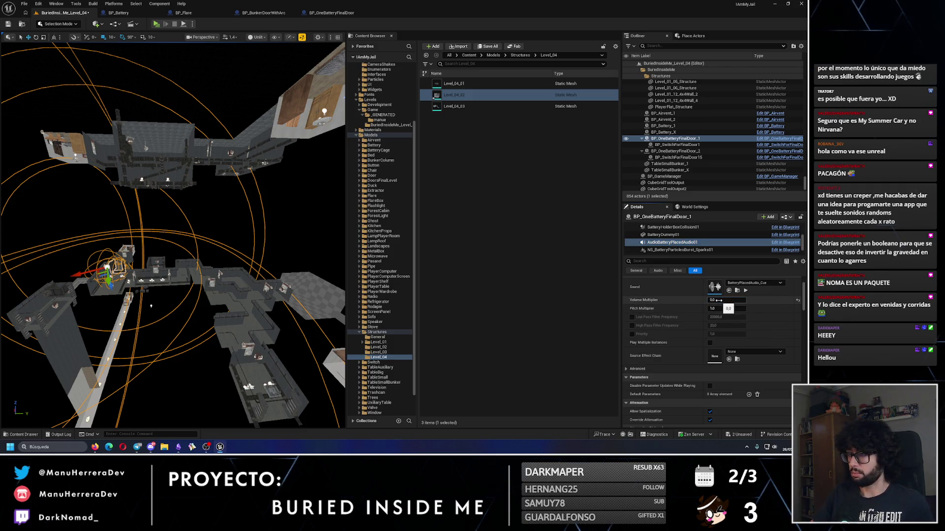
click(16, 25)
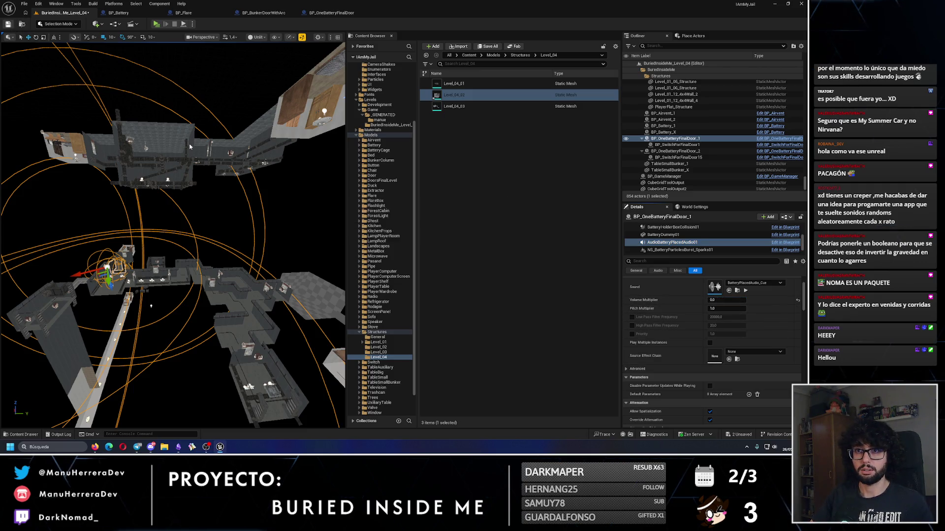
key(f)
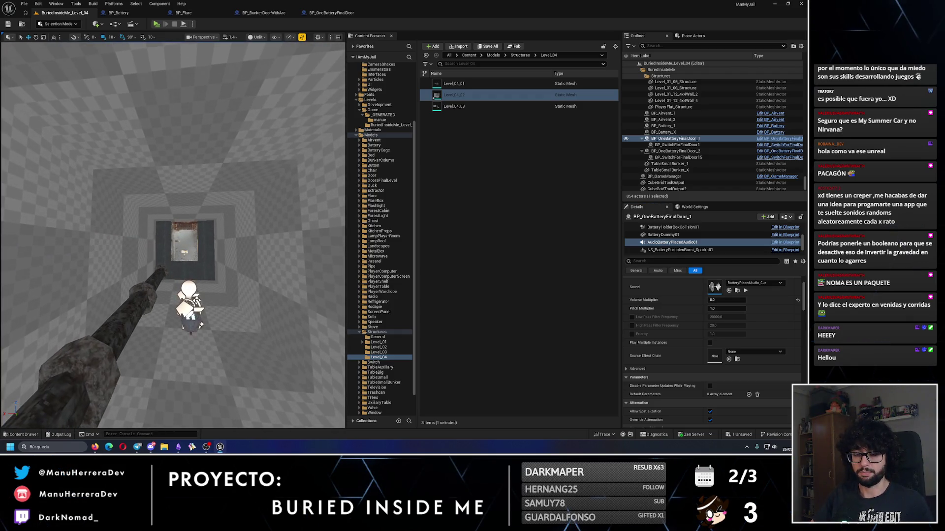
Select Pipe_215 with pipe unions 44, 45 and 47, and duplicate the seven pieces.
click(156, 281)
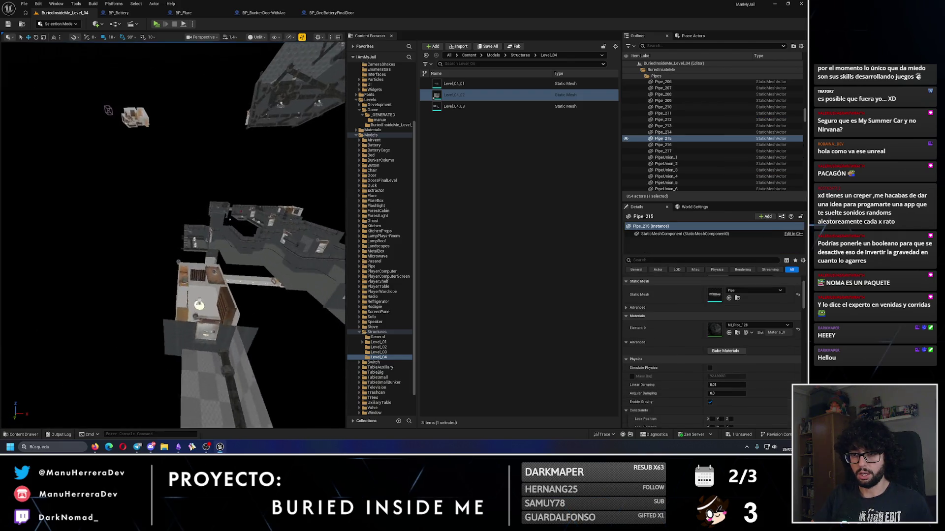
key(f)
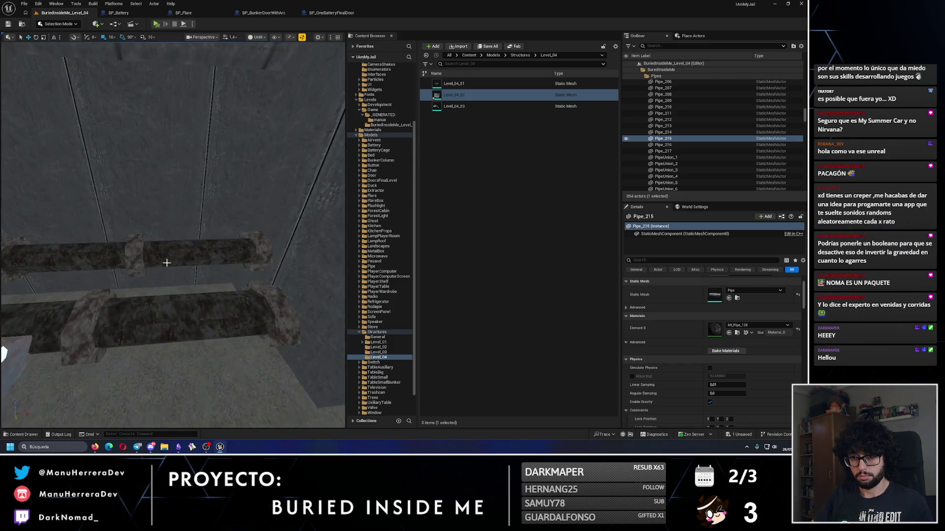
ctrl+click(143, 252)
ctrl+click(253, 249)
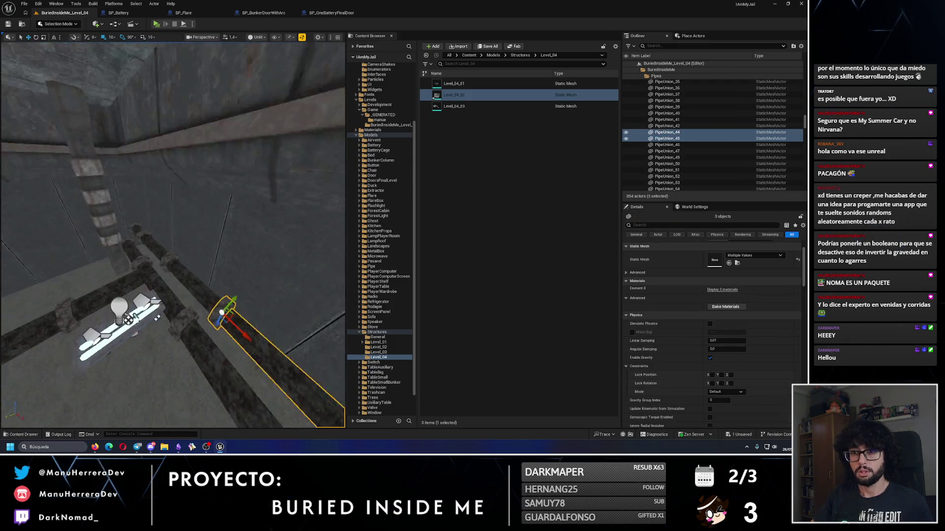
ctrl+click(151, 263)
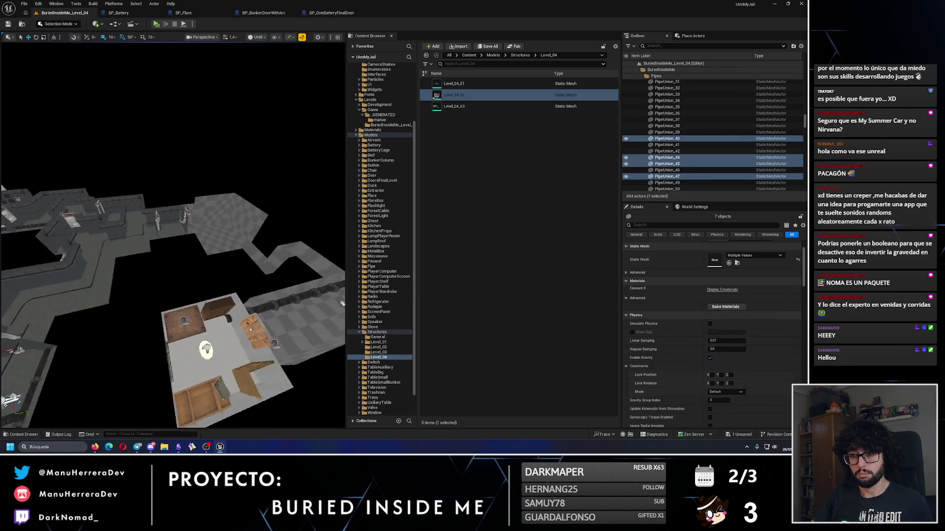
key(ctrl+d)
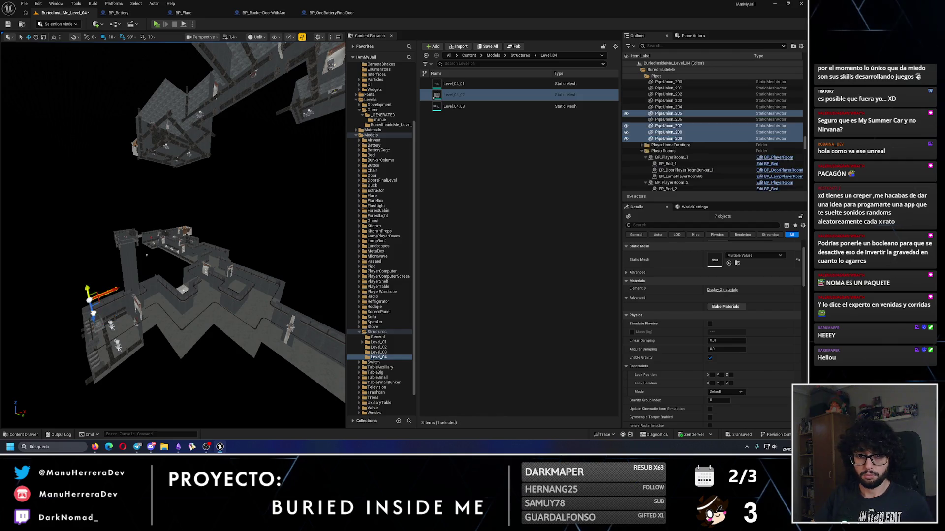
Bring the view along the corridor to the duplicated pipes and toggle between rotate and move gizmos.
mouse_move(102, 365)
mouse_down()
mouse_move(133, 354)
mouse_move(102, 365)
mouse_up()
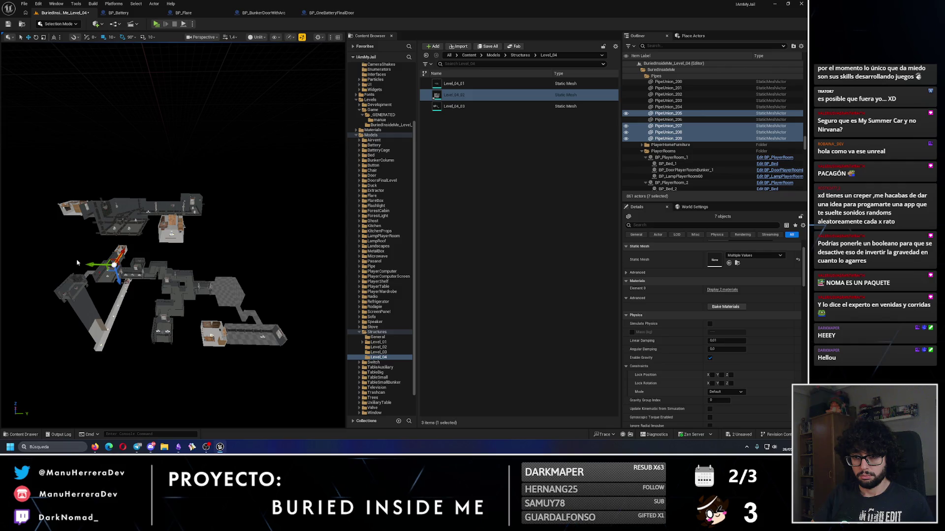
mouse_move(242, 288)
mouse_down()
mouse_move(295, 283)
mouse_move(242, 288)
mouse_up()
drag(235, 341, 177, 264)
key(e)
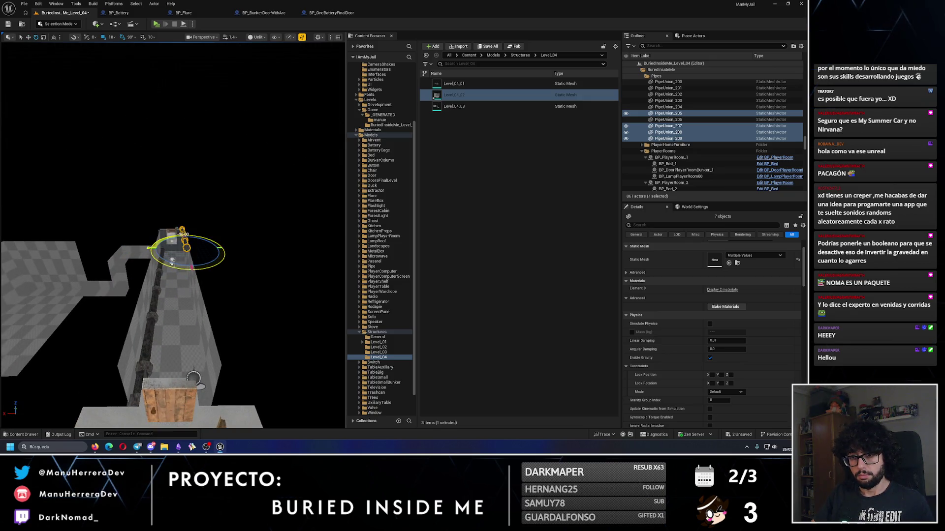
key(w)
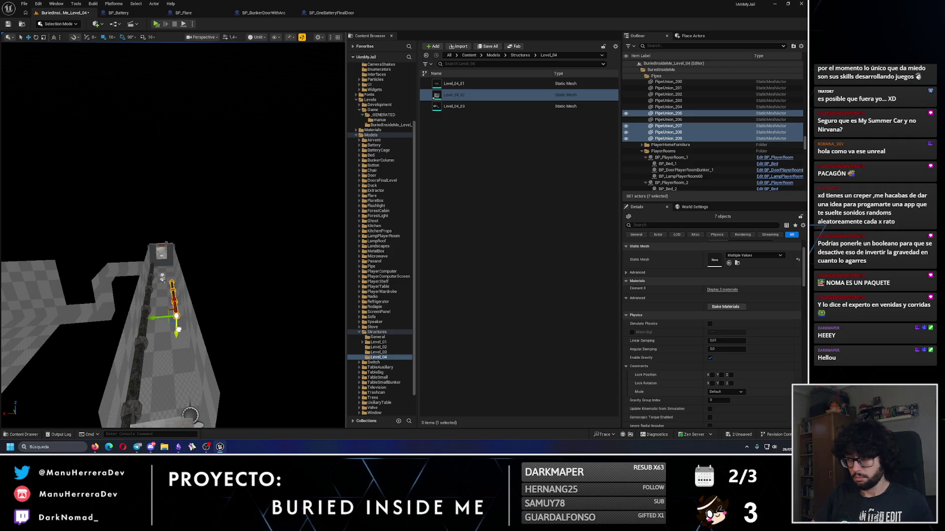
Select Pipe_220, PipeUnion_209 and the neighbouring pipe pieces, and frame the pipe row.
click(153, 293)
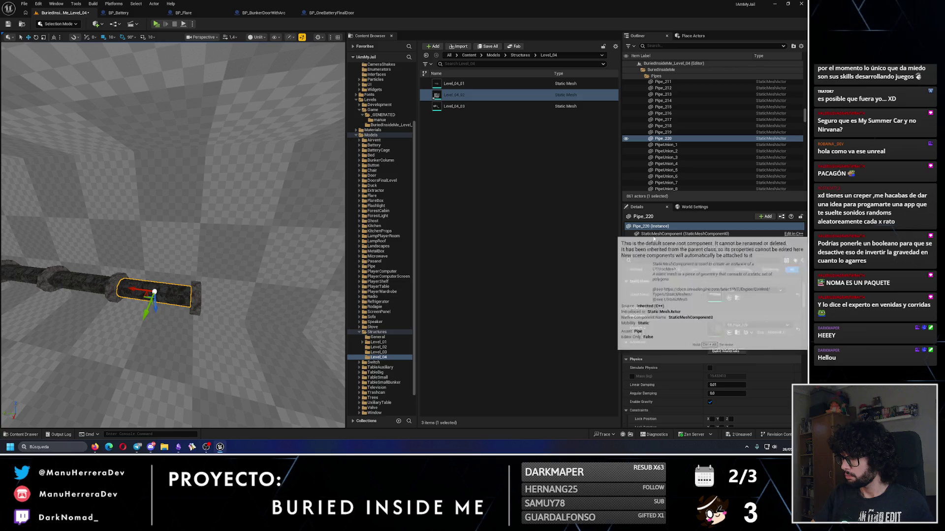
scroll(730, 329, up, 2)
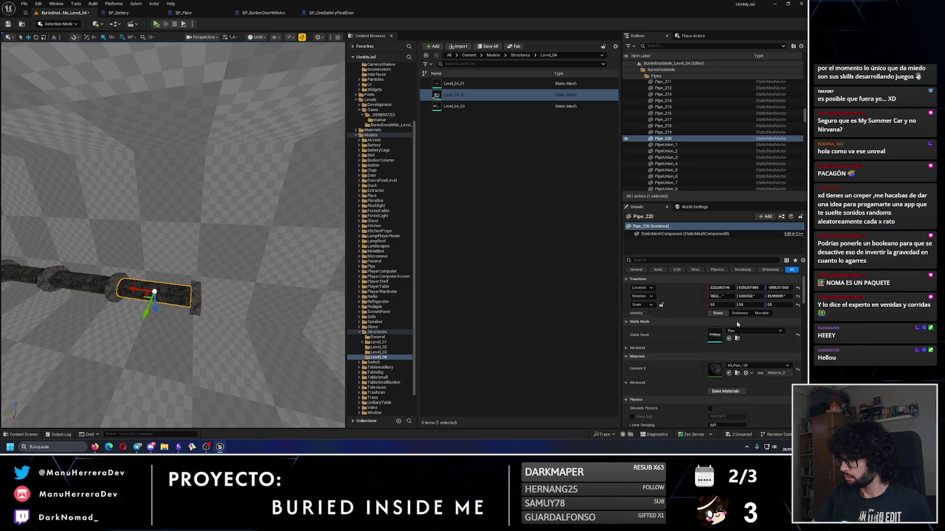
mouse_move(202, 273)
mouse_down()
mouse_move(207, 266)
mouse_move(202, 273)
mouse_up()
ctrl+click(268, 276)
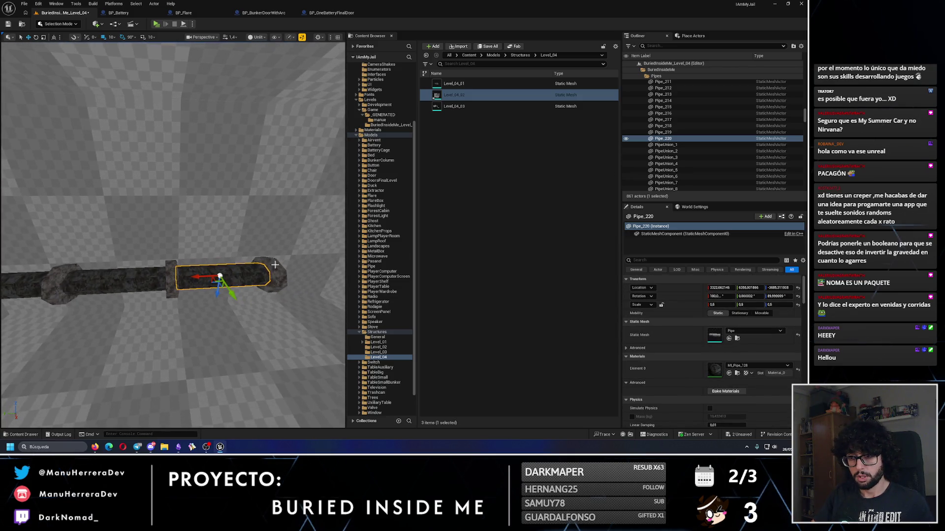
ctrl+click(119, 283)
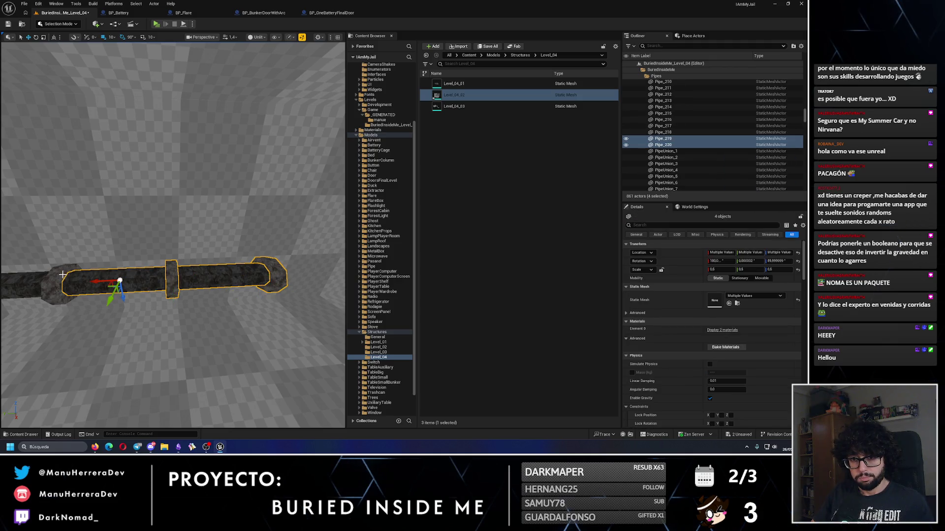
ctrl+click(240, 270)
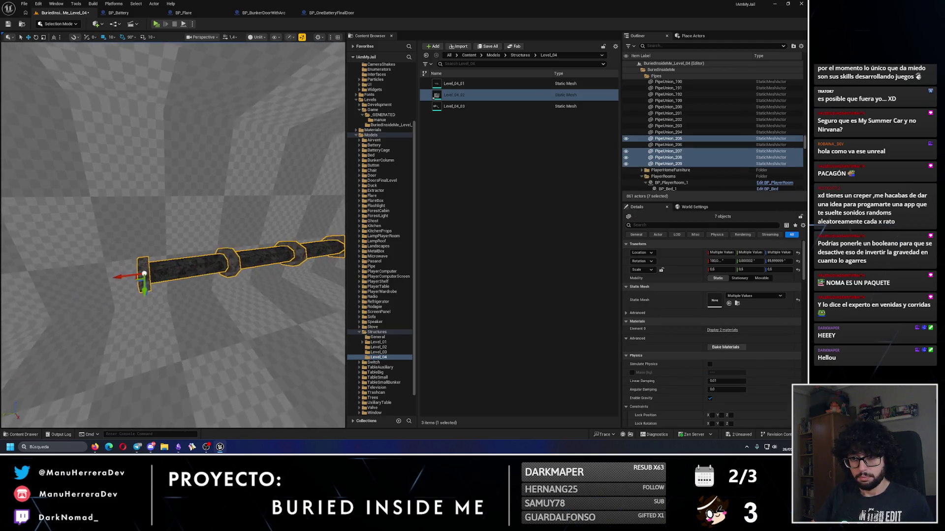
drag(181, 227, 193, 218)
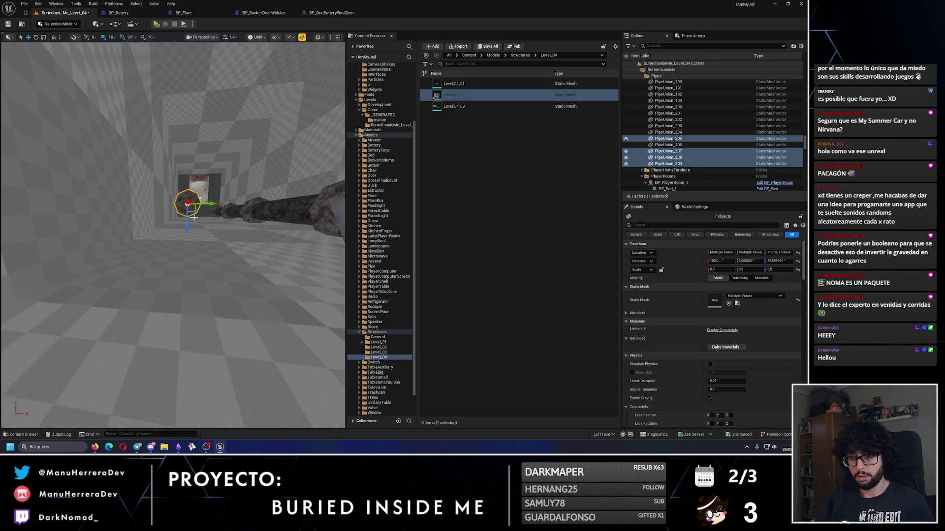
drag(215, 290, 177, 296)
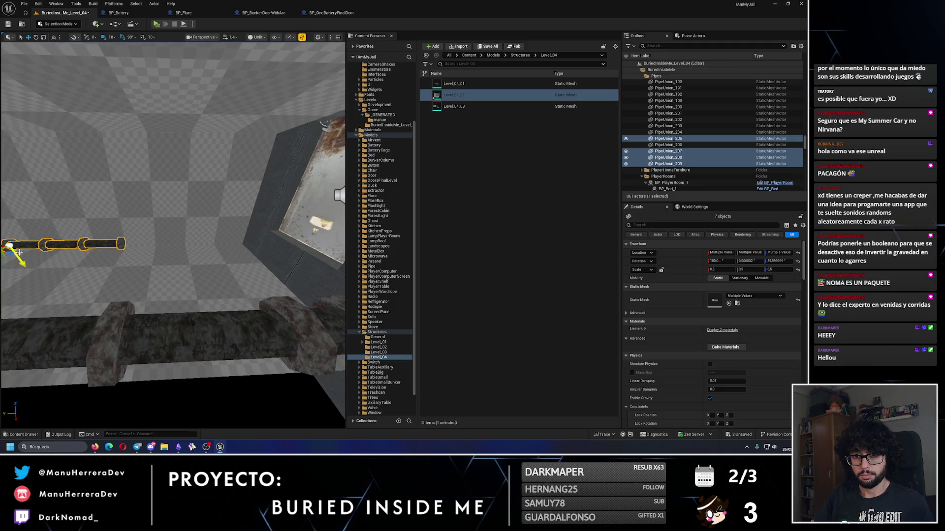
drag(18, 252, 39, 239)
mouse_move(142, 241)
mouse_down()
mouse_move(105, 253)
mouse_move(116, 255)
mouse_up()
key(f)
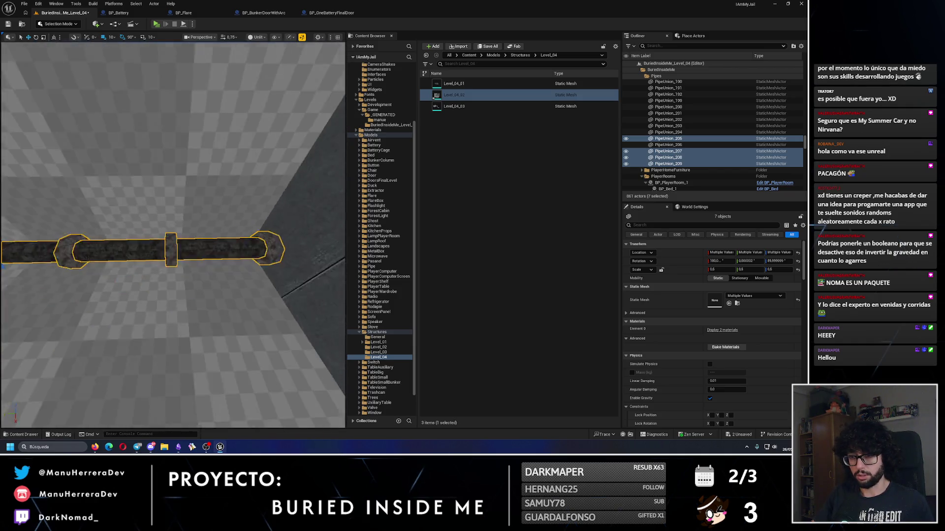
Select Pipe_218 with its union and pieces, and Alt-drag copies leftward to extend the pipe.
click(93, 245)
ctrl+click(254, 246)
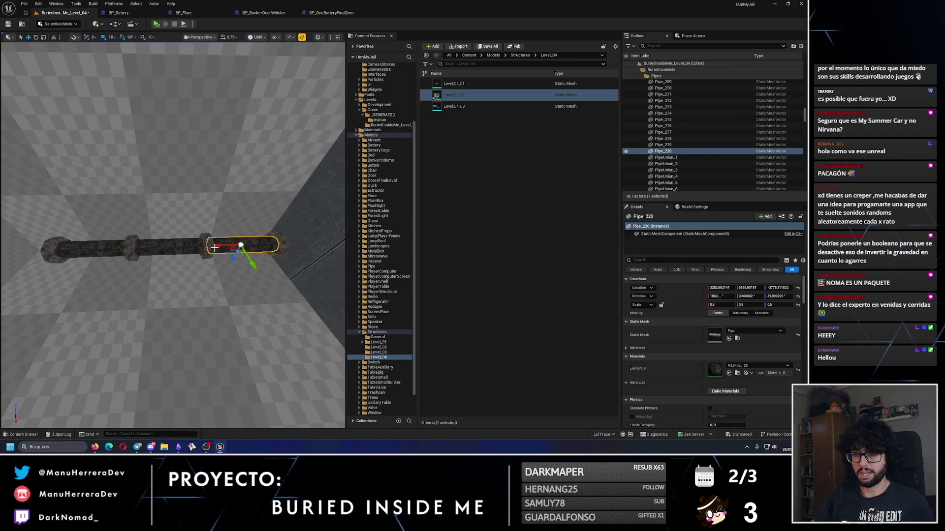
ctrl+click(132, 253)
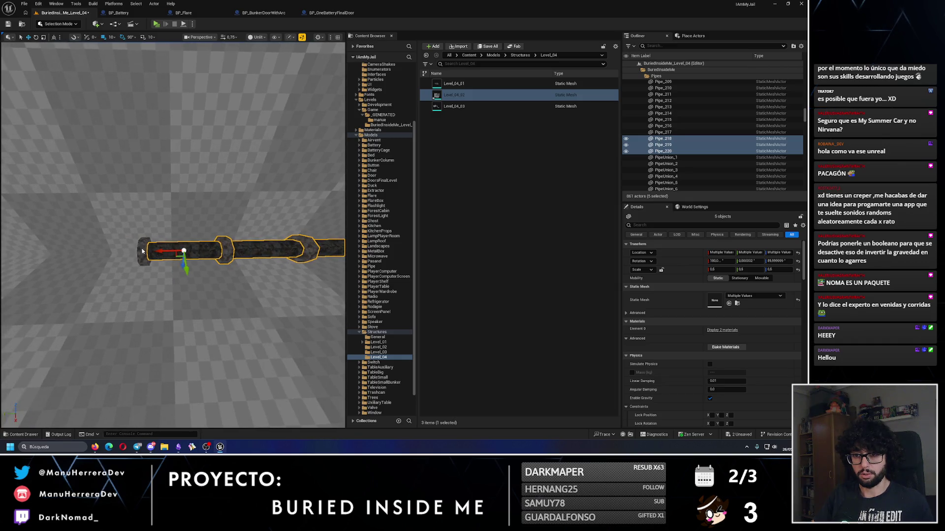
mouse_move(129, 254)
mouse_down()
mouse_move(118, 256)
mouse_move(128, 251)
mouse_up()
mouse_move(195, 255)
alt+mouse_down()
mouse_move(21, 277)
mouse_move(102, 246)
alt+mouse_up()
Delete the spare pipe piece at the pipe end.
mouse_move(43, 238)
mouse_down()
mouse_move(220, 248)
mouse_move(142, 244)
mouse_move(162, 246)
mouse_move(148, 231)
mouse_move(187, 251)
mouse_move(175, 243)
mouse_up()
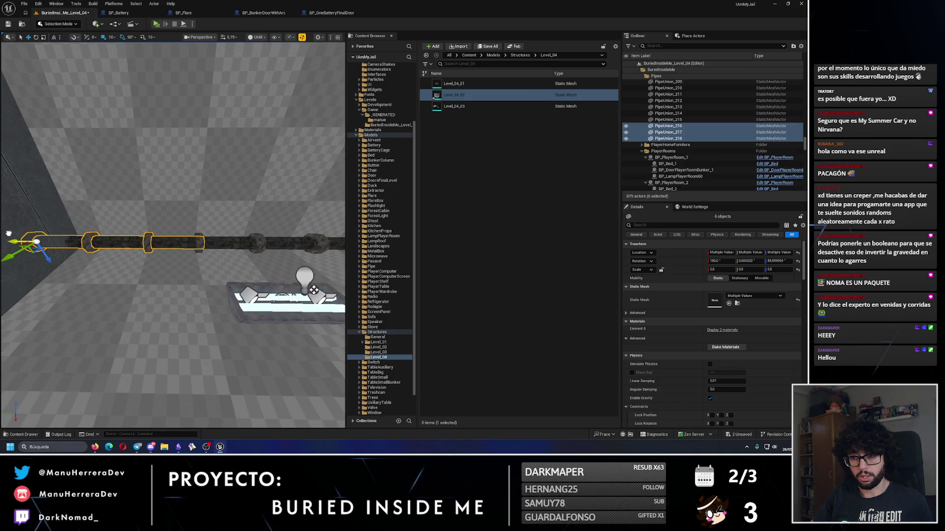
mouse_move(7, 233)
mouse_down()
mouse_move(142, 285)
mouse_move(157, 266)
mouse_up()
key(Delete)
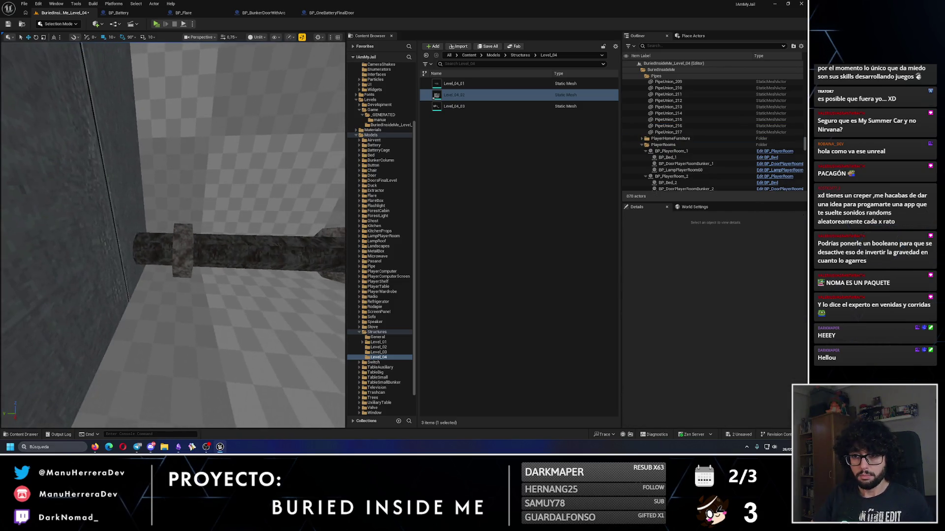
Slide PipeUnion_217 and Pipe_229 together along the pipe toward the wall.
click(178, 256)
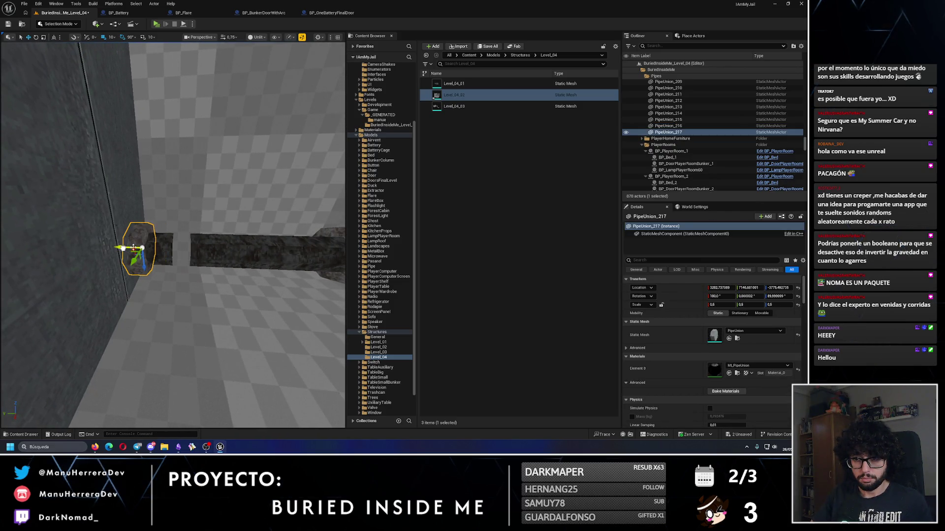
ctrl+click(168, 248)
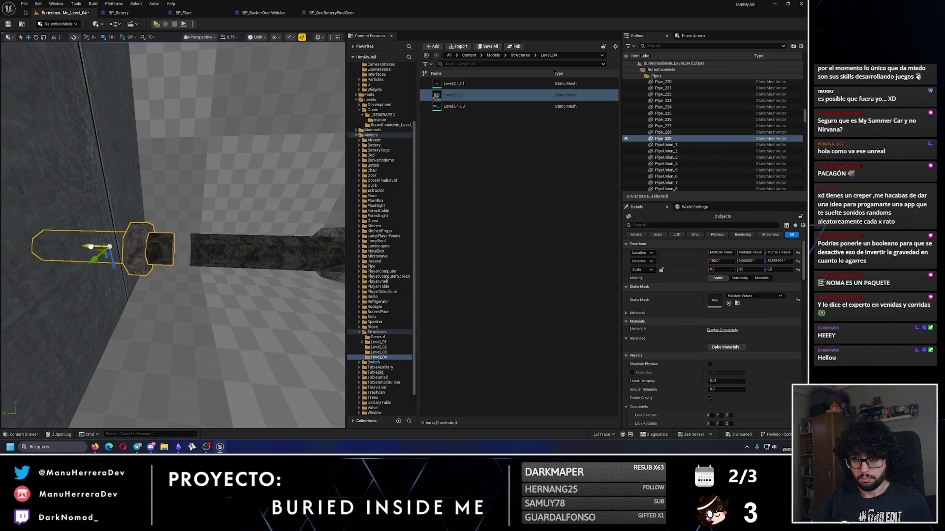
drag(91, 246, 100, 250)
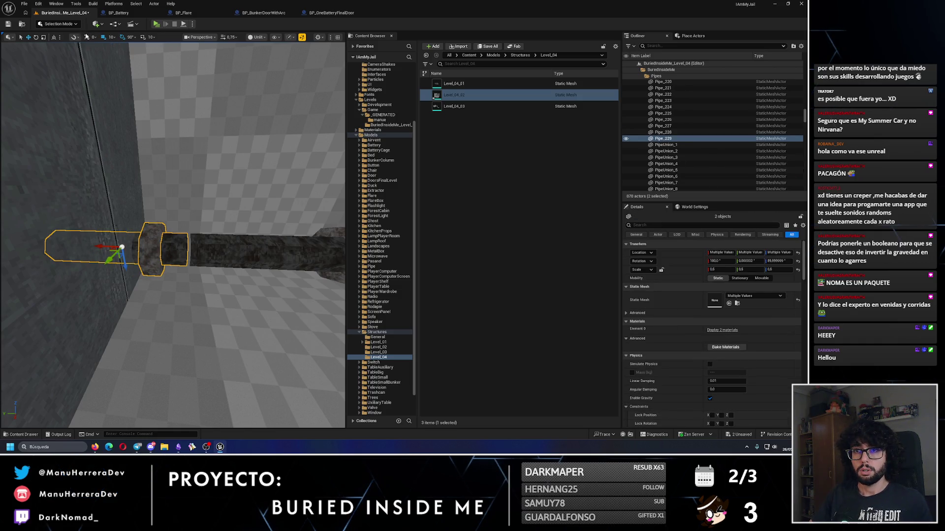
scroll(148, 236, up, 5)
scroll(147, 236, down, 5)
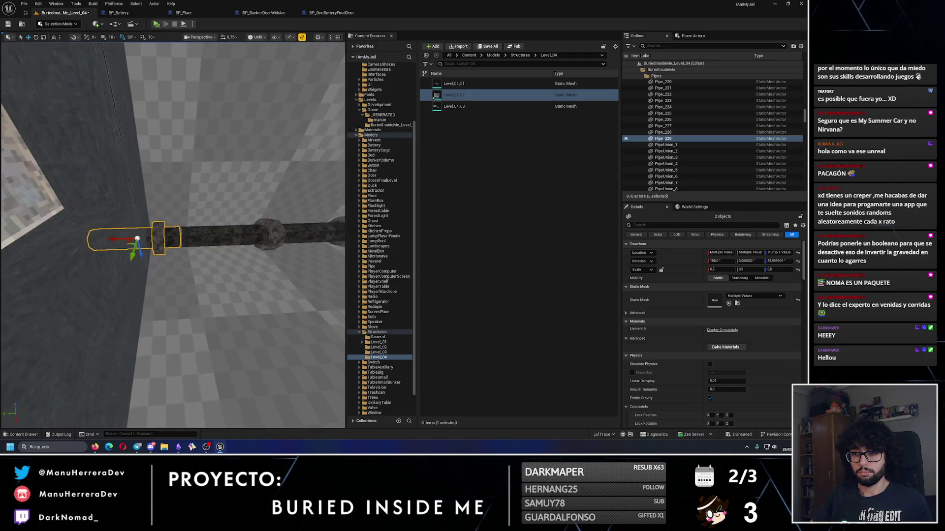
scroll(94, 240, up, 5)
scroll(93, 239, down, 5)
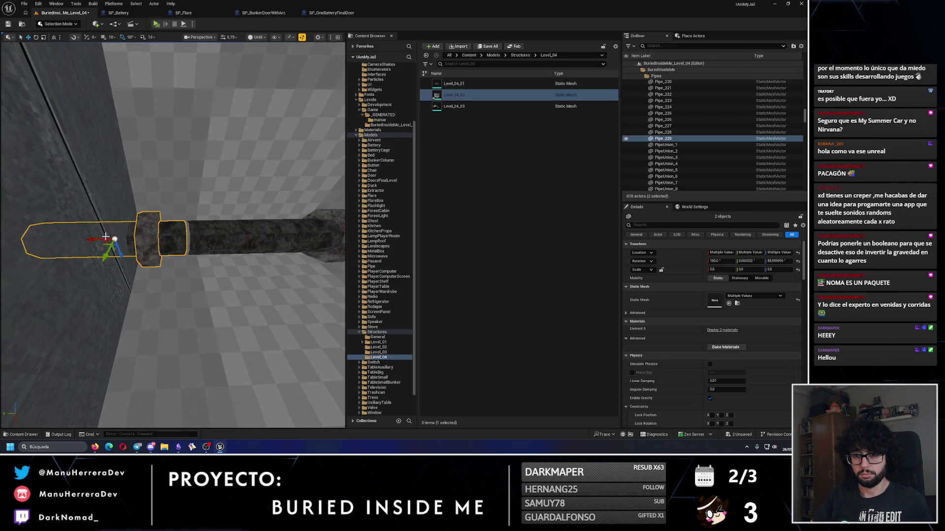
mouse_move(117, 240)
mouse_down()
mouse_move(138, 214)
mouse_move(174, 250)
mouse_up()
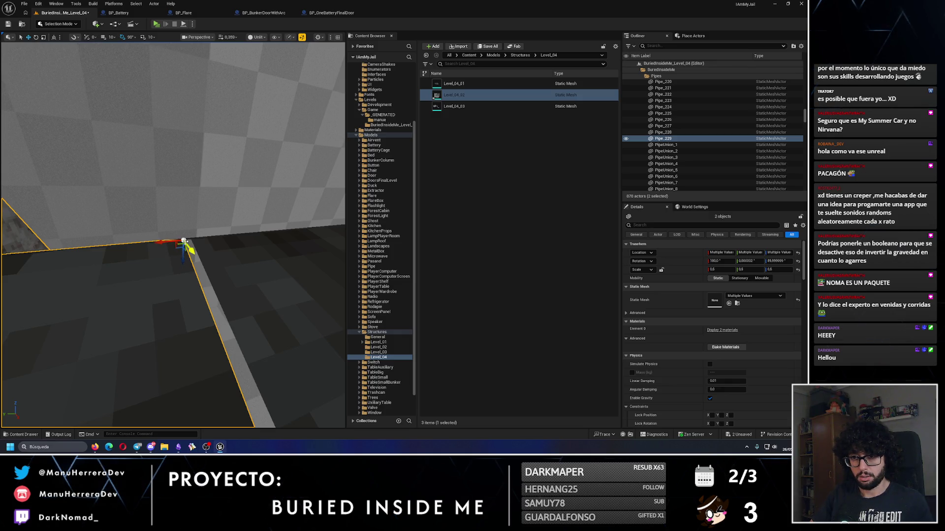
key(f)
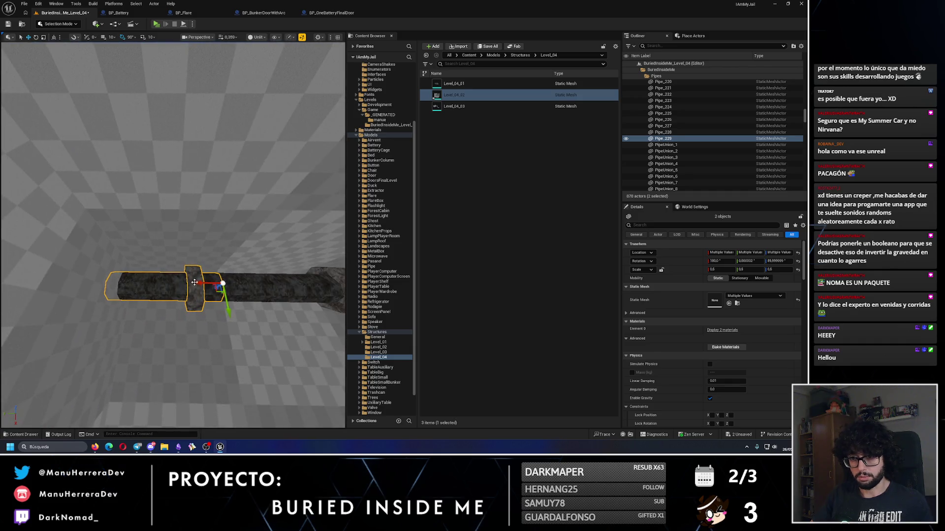
Nudge PipeUnion_217 along the pipe to cover the joint at the wall.
click(194, 282)
key(f)
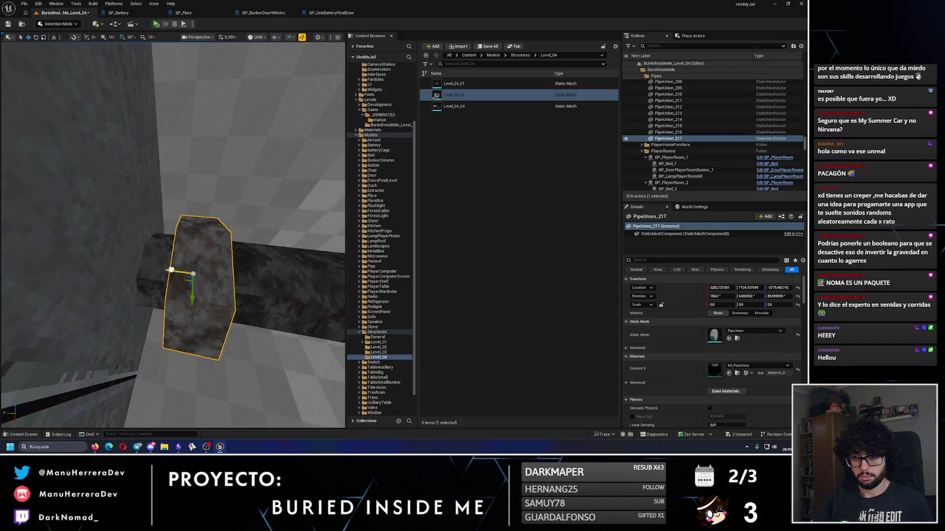
drag(170, 270, 123, 271)
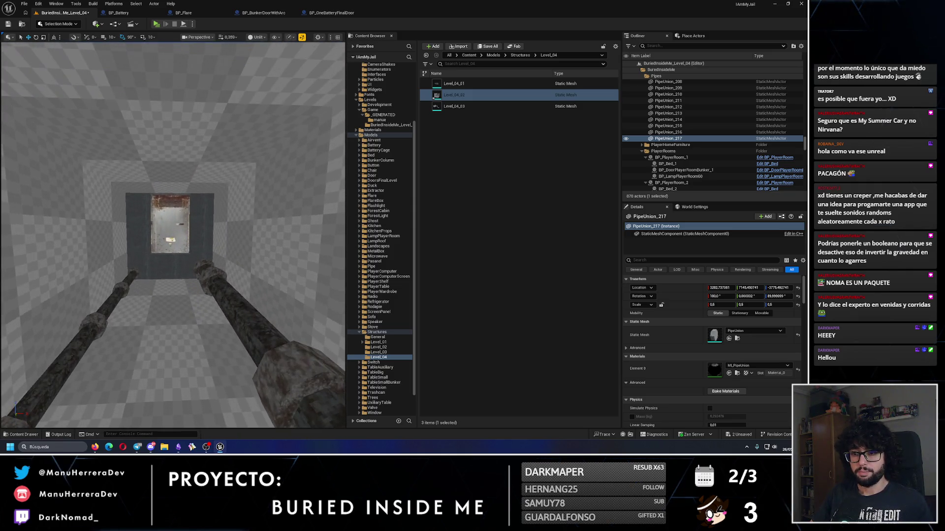
Select the corridor mesh CubeGridToolOutput2 and switch to Modeling Mode.
click(143, 246)
click(58, 24)
click(68, 71)
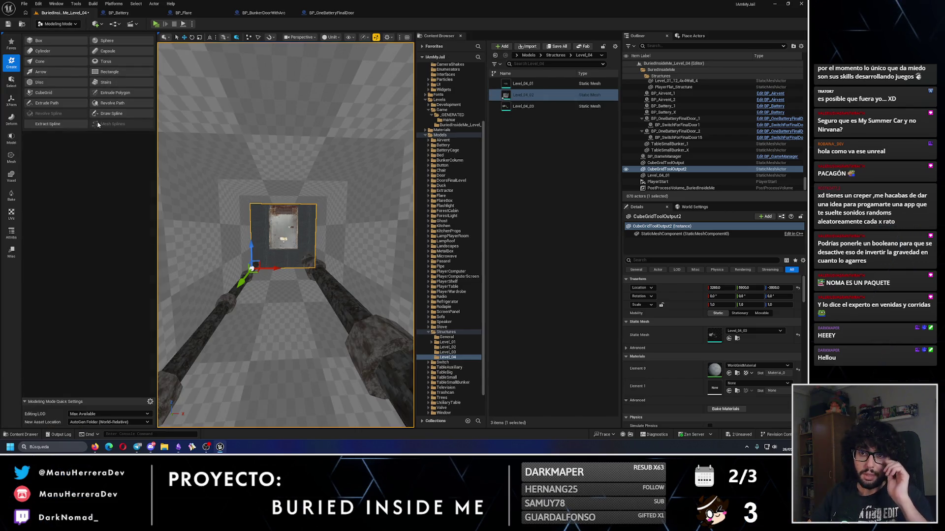
Start the Edit Materials tool on the corridor mesh and brush-select the floor triangles.
click(11, 234)
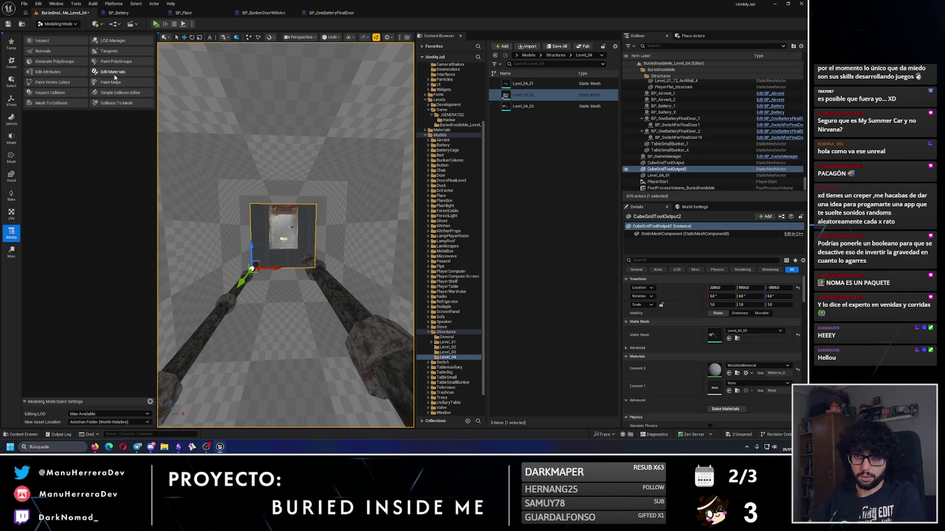
click(113, 72)
mouse_move(290, 344)
mouse_down()
mouse_move(311, 299)
mouse_move(315, 224)
mouse_up()
scroll(315, 224, up, 5)
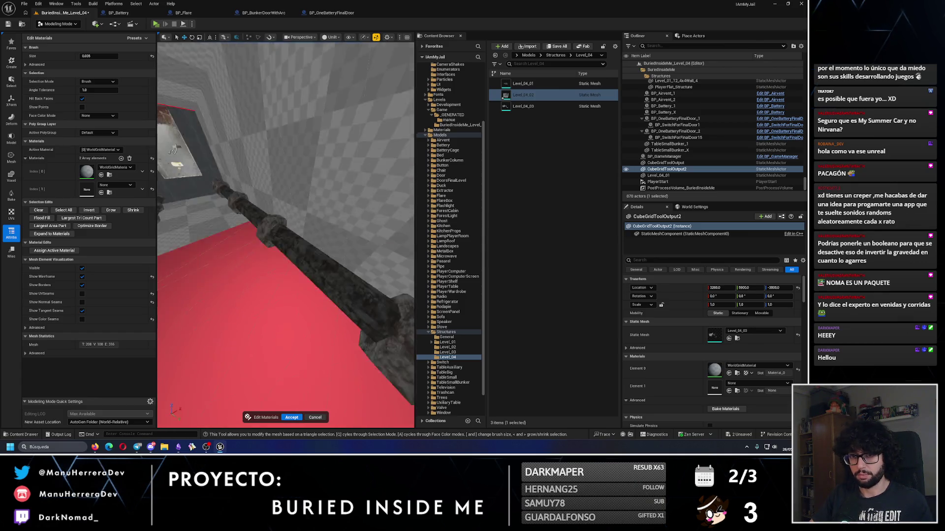
Add material slots: slot 2 MI_Concrete01, slot 3 MI_GreenBlueVerticalTiles, slot 4 MI_RectangleTiles.
click(121, 158)
click(121, 159)
click(121, 158)
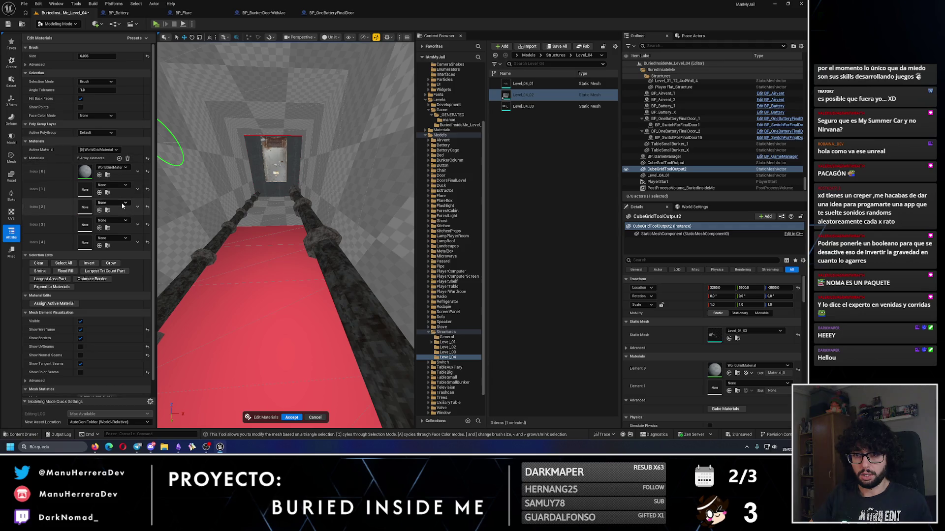
click(122, 204)
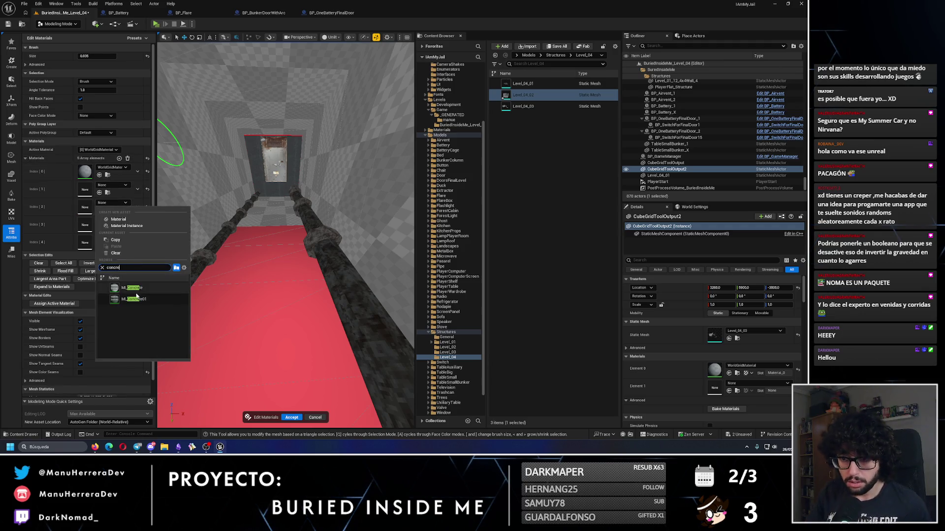
click(142, 300)
click(119, 221)
text(bluew)
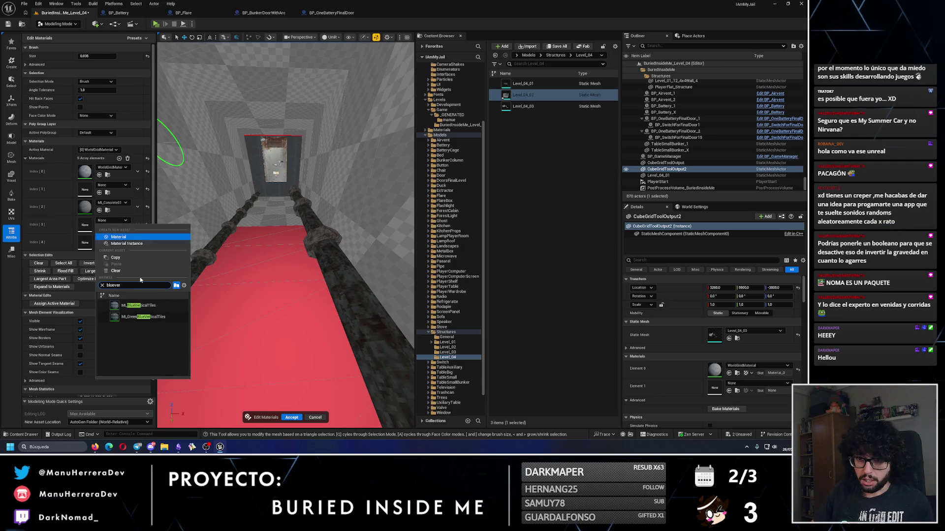
click(143, 317)
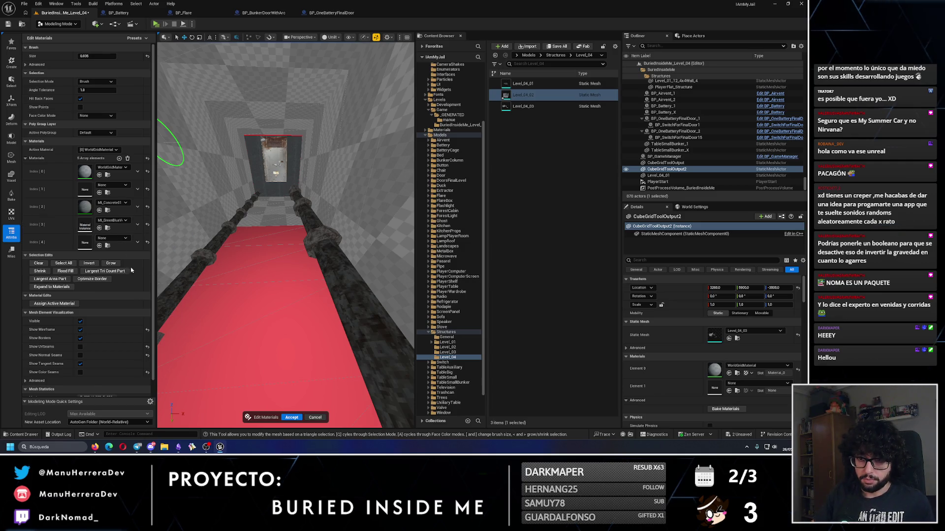
click(112, 238)
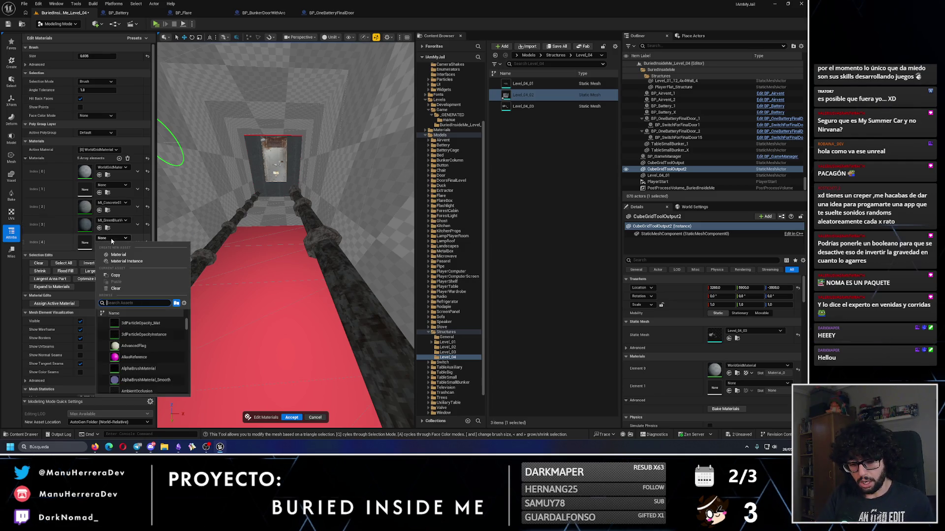
text(recta)
click(140, 335)
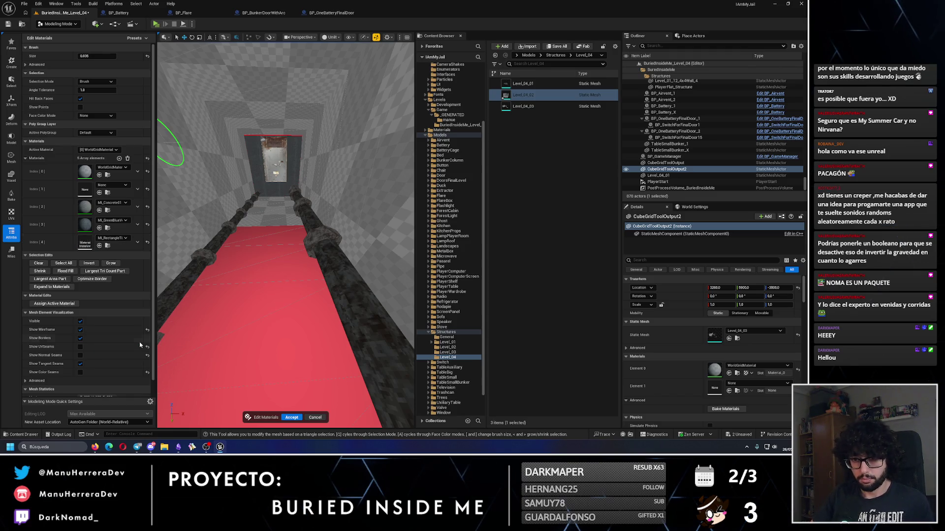
Select the floor to the far end and assign MI_Concrete01 to it.
drag(263, 231, 275, 201)
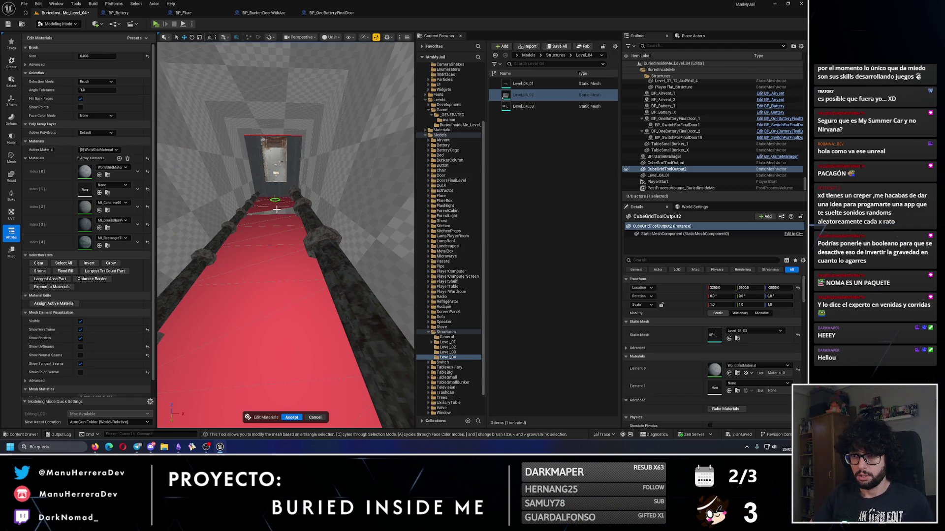
click(107, 150)
click(102, 168)
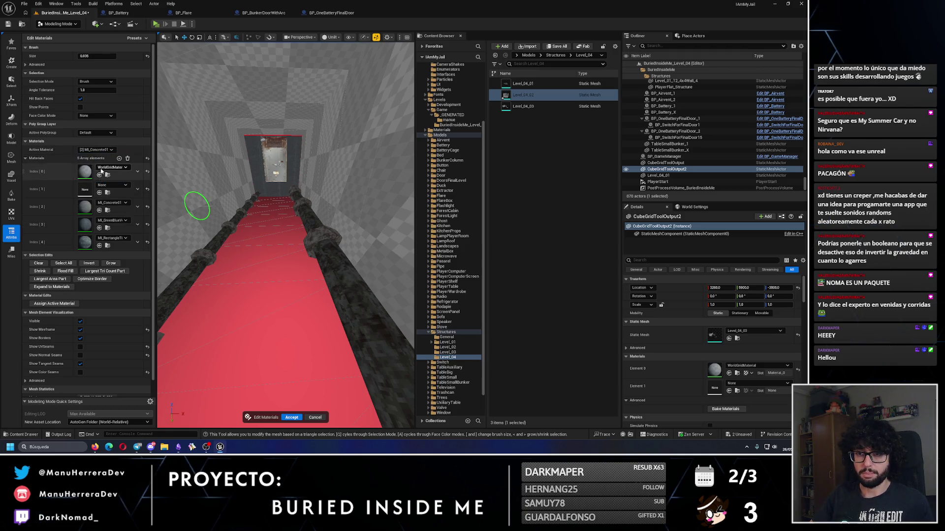
click(87, 303)
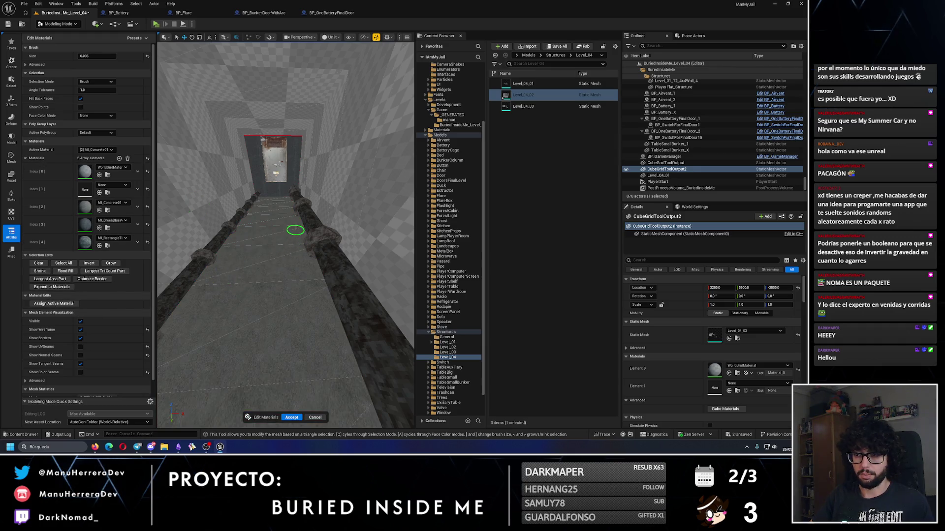
Add a slot 5 with MI_Airvent and select the side wall triangles.
right_click(295, 219)
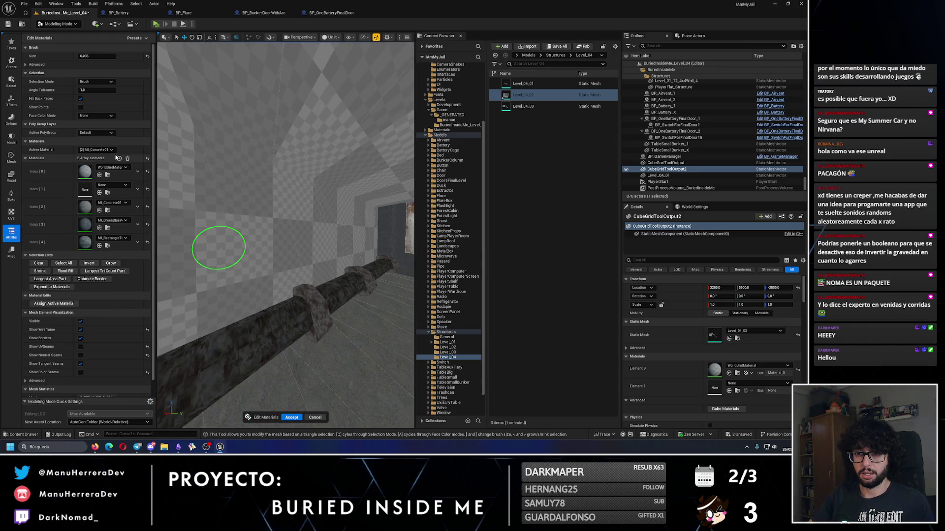
click(119, 158)
click(109, 256)
text(vent)
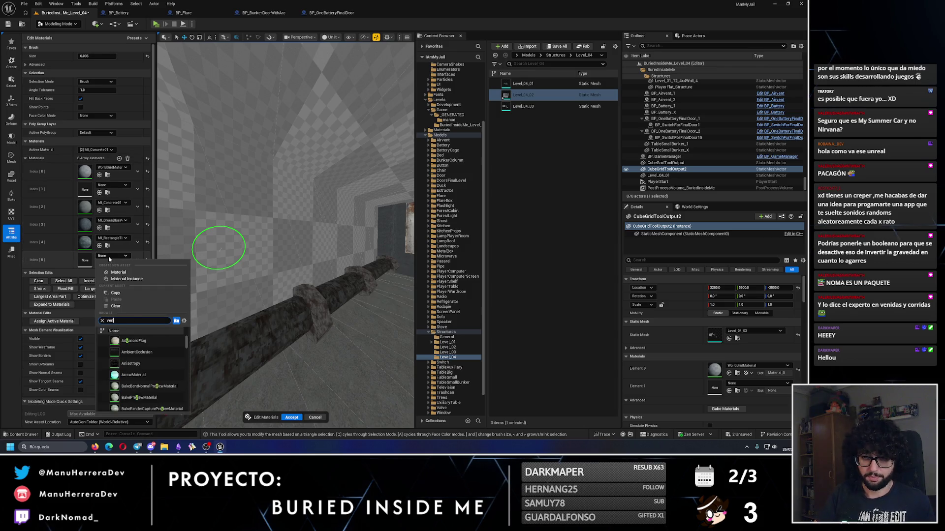
click(133, 365)
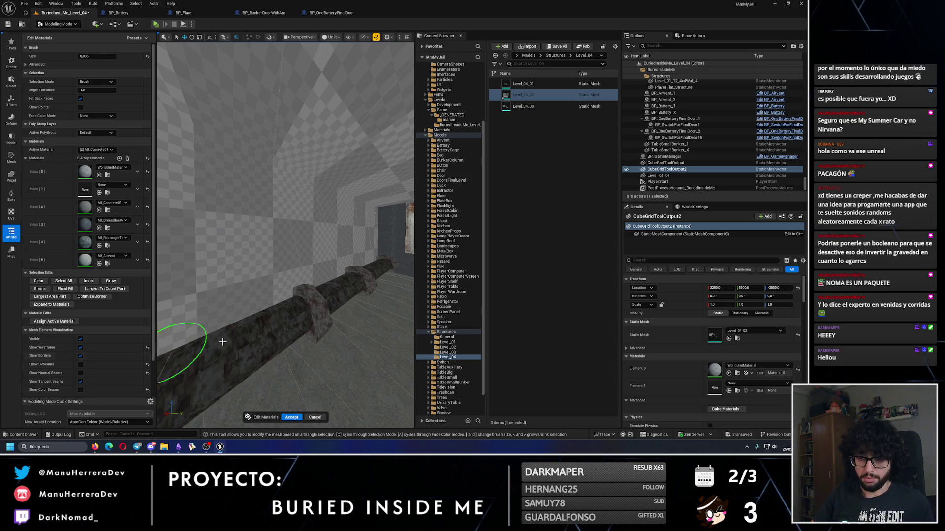
mouse_move(217, 306)
mouse_down()
mouse_move(367, 213)
mouse_move(342, 254)
mouse_up()
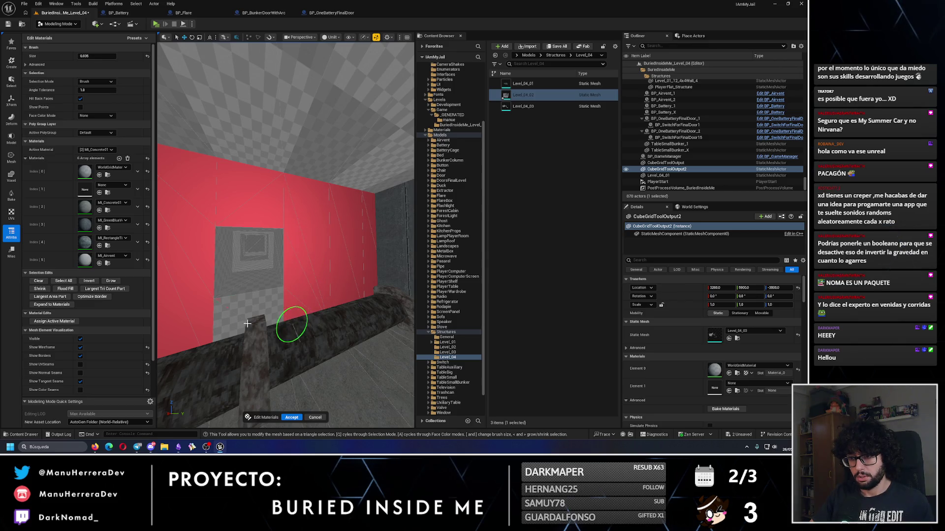
mouse_move(253, 324)
mouse_down()
mouse_move(268, 192)
mouse_move(264, 247)
mouse_move(368, 257)
mouse_move(263, 238)
mouse_move(328, 223)
mouse_move(316, 232)
mouse_move(327, 236)
mouse_move(302, 169)
mouse_move(349, 217)
mouse_move(173, 212)
mouse_up()
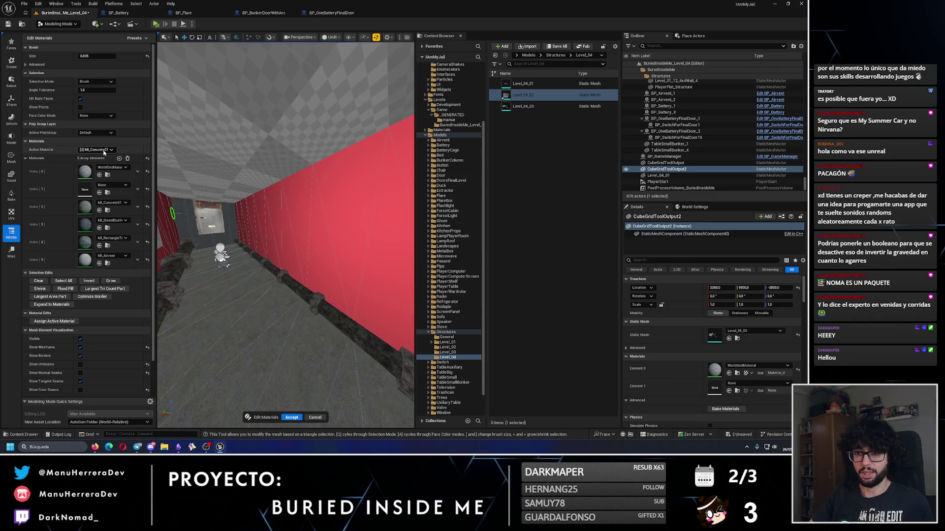
Assign MI_GreenBlueVerticalTiles to the selected corridor walls.
click(104, 151)
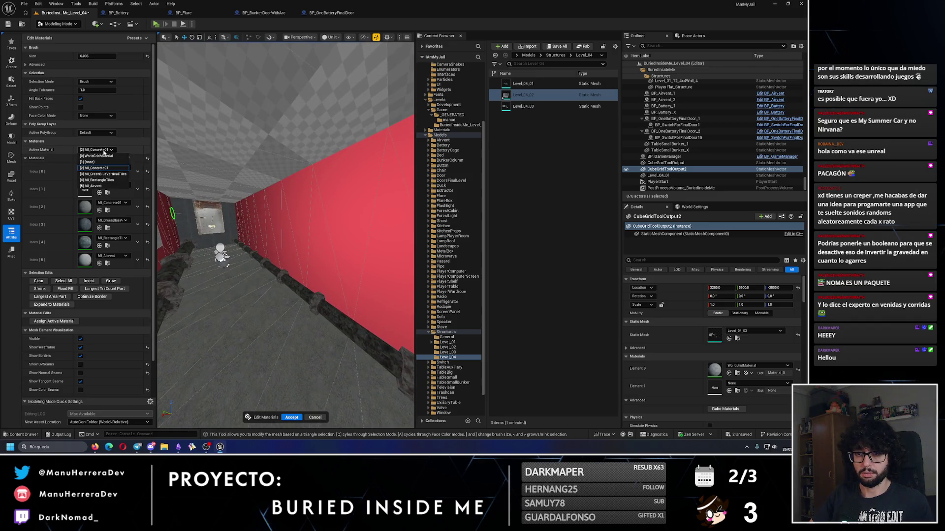
click(106, 174)
click(54, 321)
Select the whole corridor ceiling and assign MI_RectangleTiles to it.
mouse_move(286, 246)
mouse_down()
mouse_move(315, 231)
mouse_move(306, 197)
mouse_move(327, 221)
mouse_up()
mouse_move(306, 183)
mouse_down()
mouse_move(306, 126)
mouse_move(375, 147)
mouse_move(239, 169)
mouse_move(191, 238)
mouse_move(207, 216)
mouse_move(298, 205)
mouse_move(315, 172)
mouse_move(290, 158)
mouse_move(171, 183)
mouse_up()
click(104, 149)
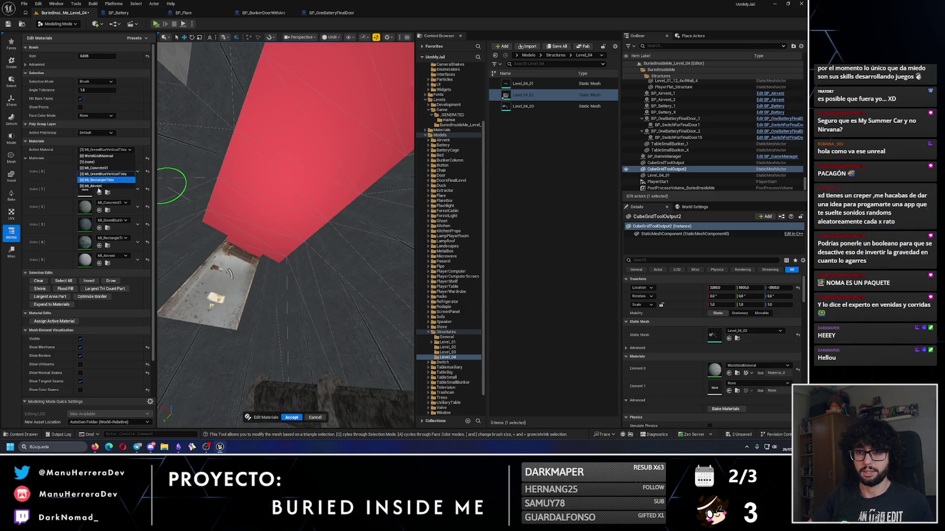
click(96, 180)
click(54, 321)
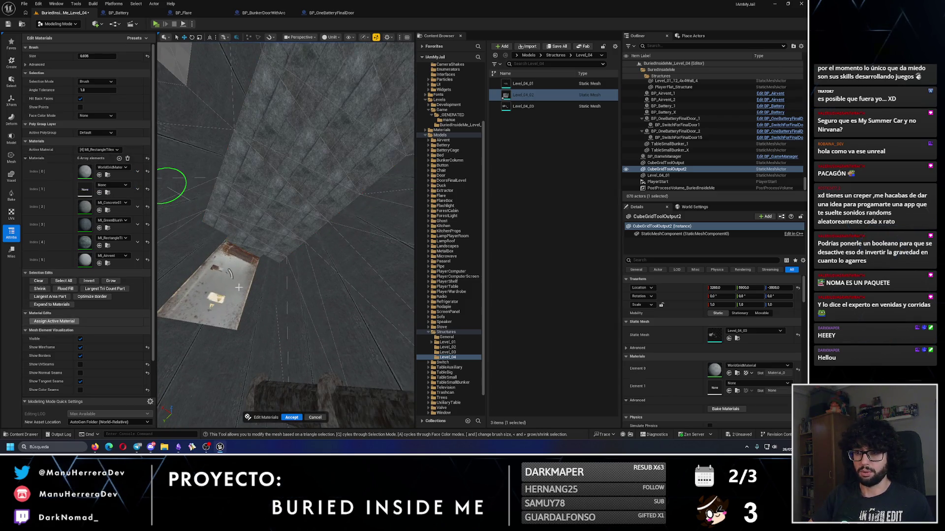
Select the remaining untextured openings and gaps and assign MI_Airvent to them.
mouse_move(289, 272)
mouse_down()
mouse_move(226, 247)
mouse_move(336, 217)
mouse_move(359, 247)
mouse_move(354, 201)
mouse_move(244, 219)
mouse_up()
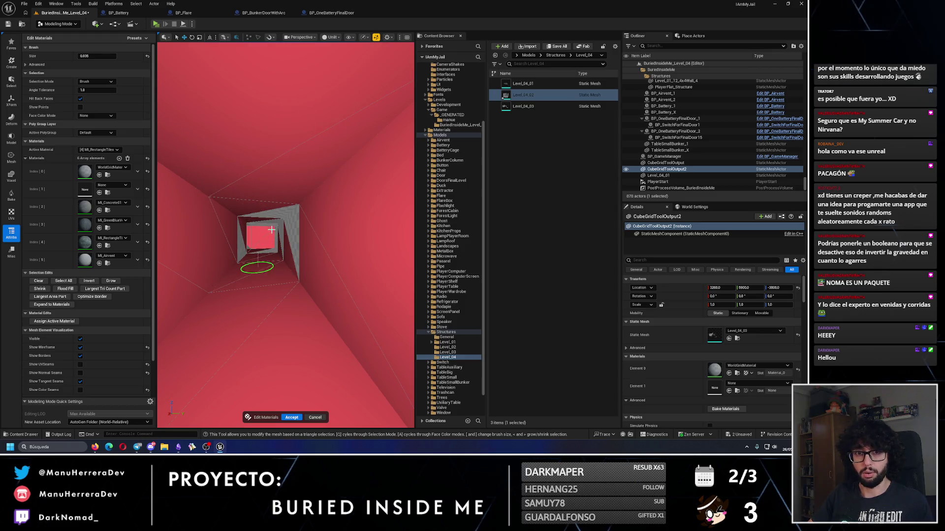
mouse_move(278, 245)
mouse_down()
mouse_move(266, 231)
mouse_move(295, 281)
mouse_move(305, 264)
mouse_move(236, 220)
mouse_move(321, 234)
mouse_up()
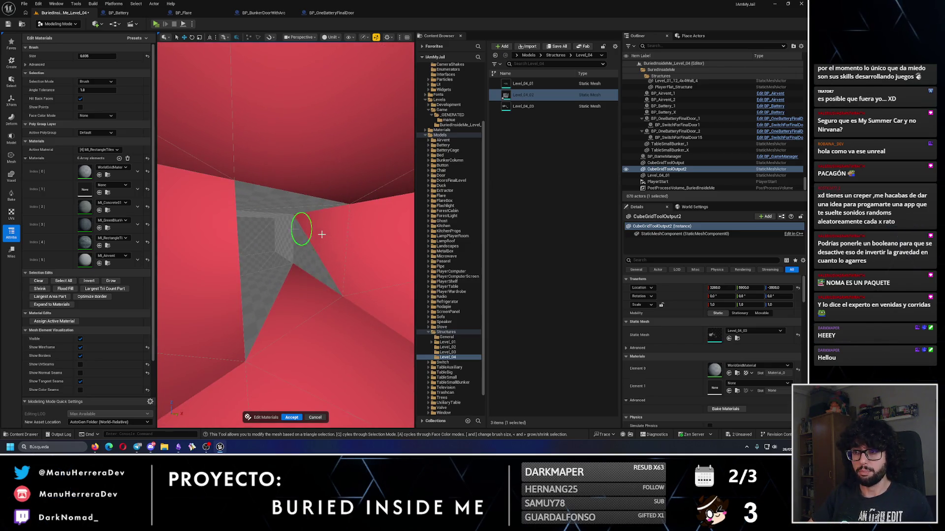
mouse_move(249, 259)
mouse_down()
mouse_move(291, 272)
mouse_move(269, 295)
mouse_move(310, 266)
mouse_move(281, 242)
mouse_move(282, 205)
mouse_move(287, 308)
mouse_move(277, 311)
mouse_move(293, 238)
mouse_move(247, 310)
mouse_move(249, 175)
mouse_up()
mouse_move(299, 307)
mouse_down()
mouse_move(295, 355)
mouse_move(305, 268)
mouse_move(295, 316)
mouse_move(305, 289)
mouse_move(310, 382)
mouse_move(316, 238)
mouse_move(312, 245)
mouse_move(267, 199)
mouse_move(259, 211)
mouse_move(236, 205)
mouse_move(283, 341)
mouse_up()
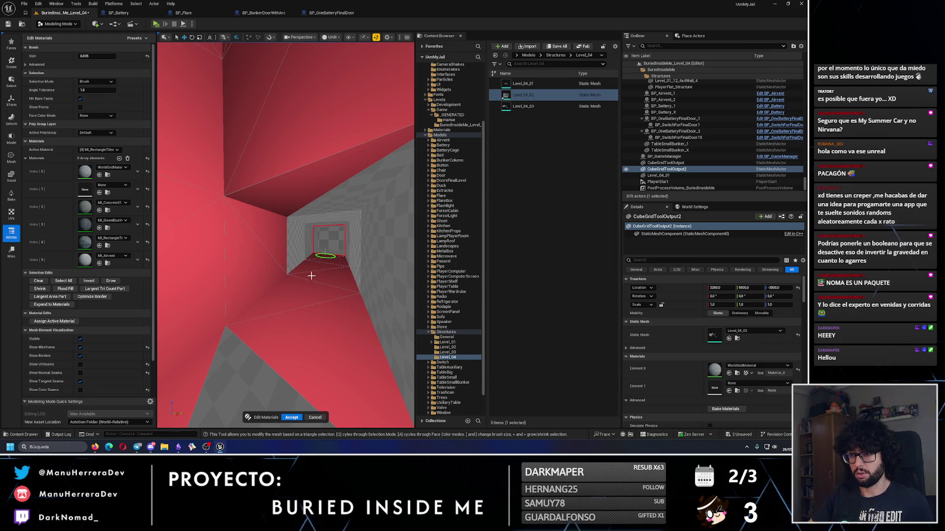
drag(315, 269, 242, 315)
mouse_move(318, 238)
mouse_down()
mouse_move(249, 235)
mouse_move(297, 257)
mouse_move(294, 250)
mouse_up()
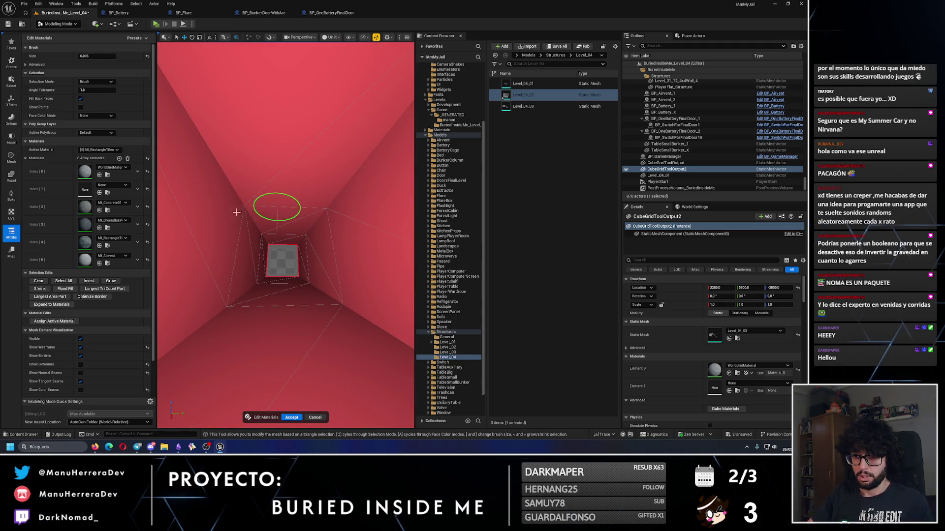
click(98, 150)
click(100, 187)
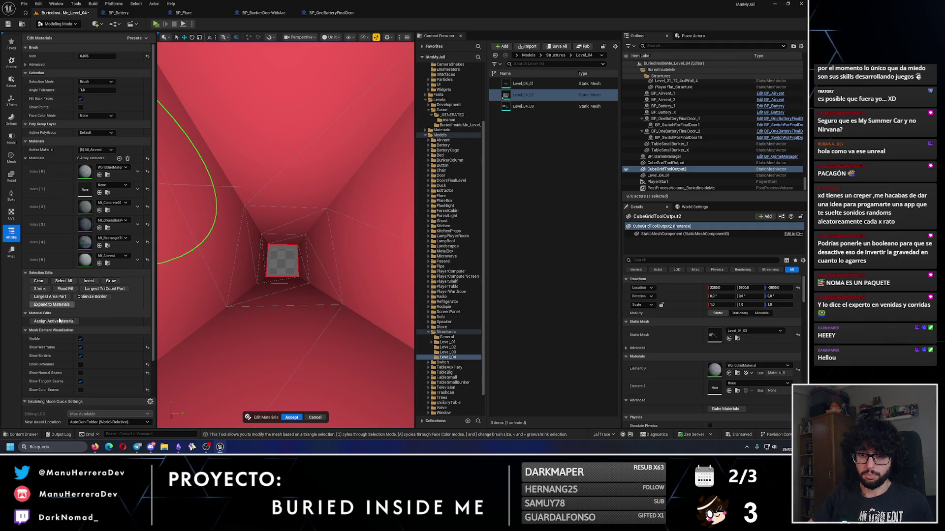
click(59, 320)
Inspect the result, accept the material edits, and select the small CubeGridToolOutput mesh.
drag(266, 289, 271, 286)
mouse_move(332, 336)
mouse_down()
mouse_move(291, 311)
mouse_move(249, 312)
mouse_move(248, 183)
mouse_move(276, 231)
mouse_up()
click(290, 417)
click(260, 264)
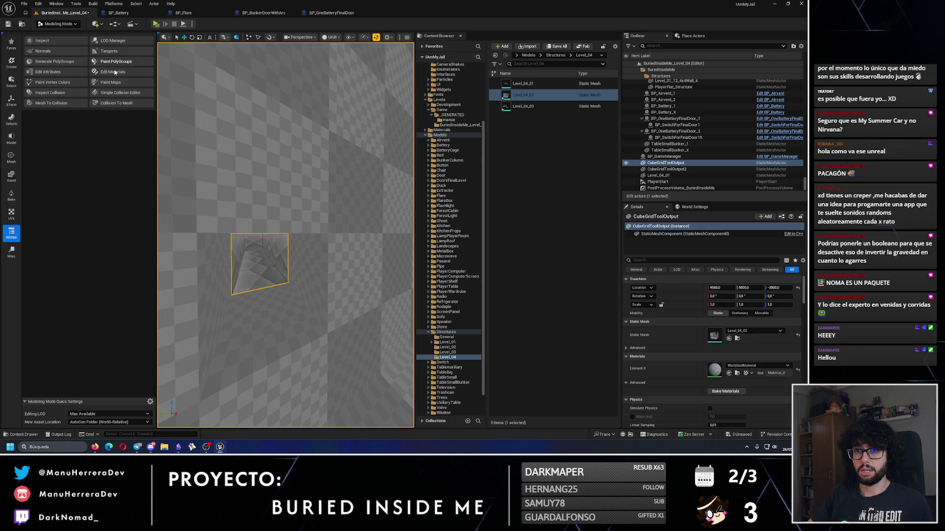
Open Edit Materials on the corridor mesh and brush-select triangles across its upper area.
click(115, 72)
mouse_move(300, 214)
mouse_down()
mouse_move(274, 168)
mouse_move(278, 266)
mouse_up()
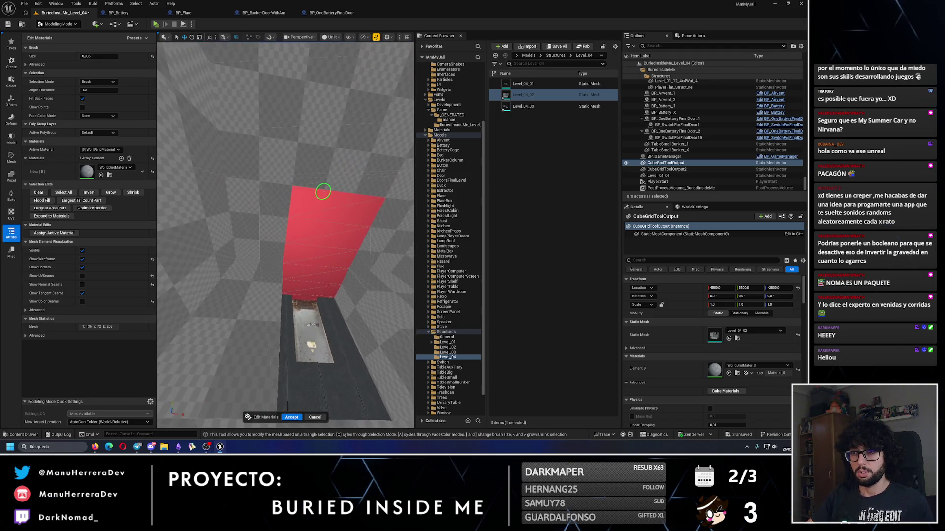
drag(237, 157, 318, 170)
drag(253, 231, 278, 227)
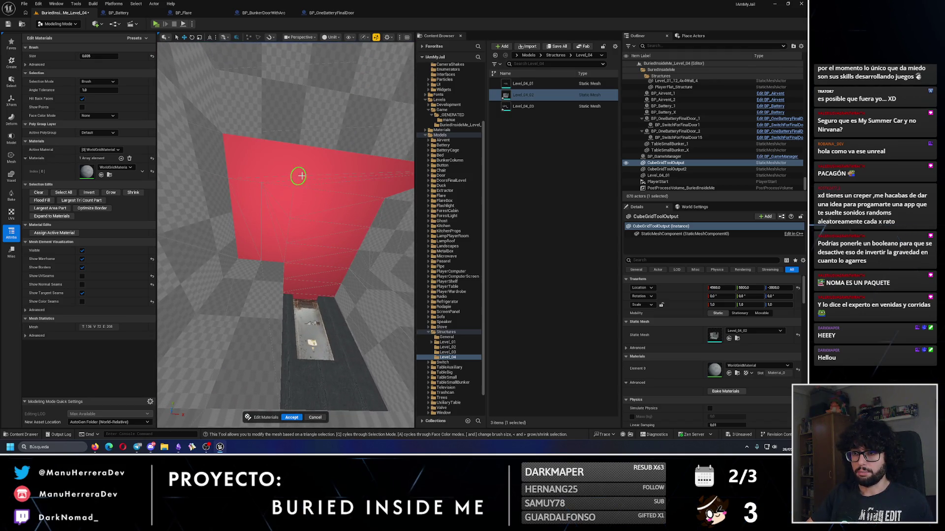
Add four extra material slots and set slot 2 to MI_Concrete01.
click(121, 158)
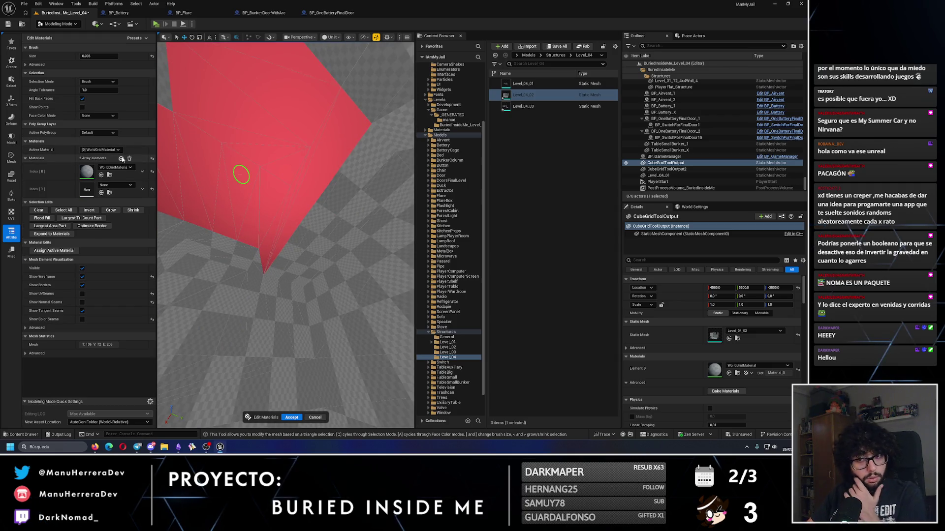
click(121, 158)
click(119, 158)
click(119, 158)
click(120, 158)
click(108, 203)
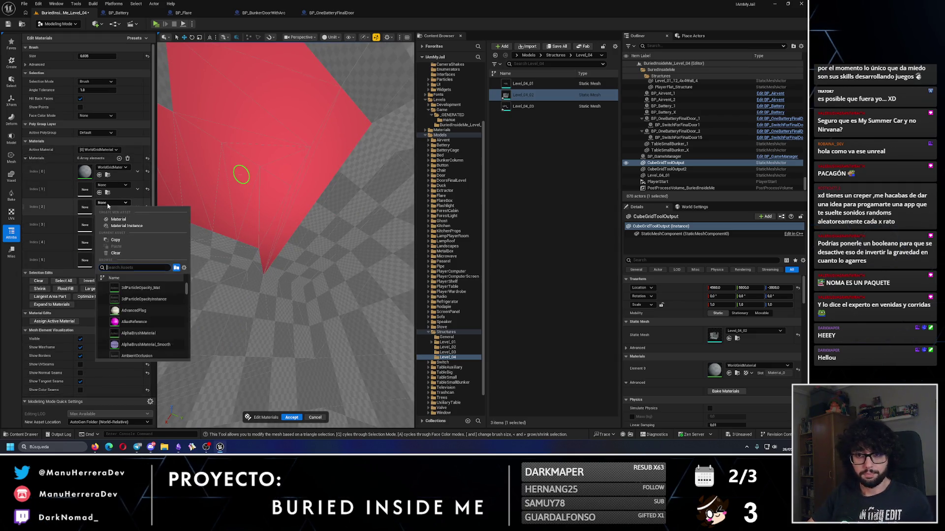
click(141, 299)
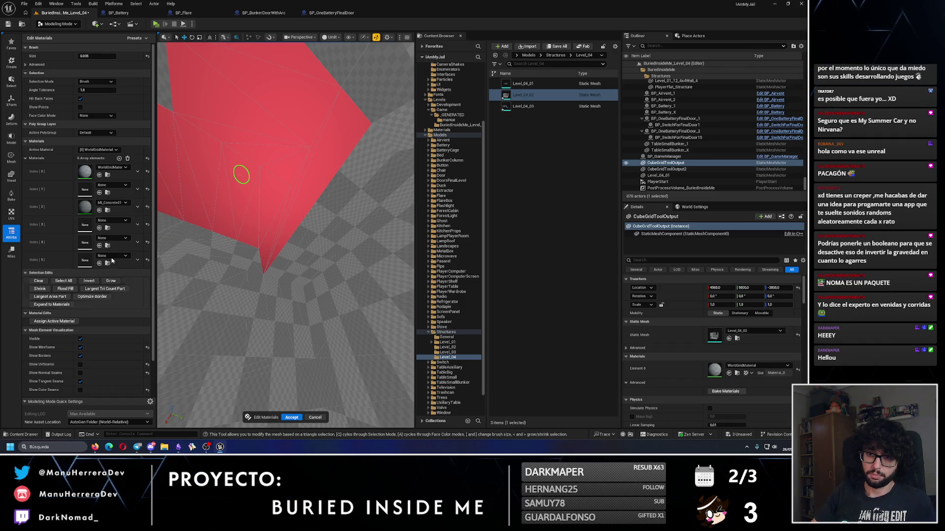
Fill the next slots with MI_GreenBlueVerticalTiles, MI_RectangleTiles, and MI_Airvent at index 5.
click(110, 220)
text(bluever)
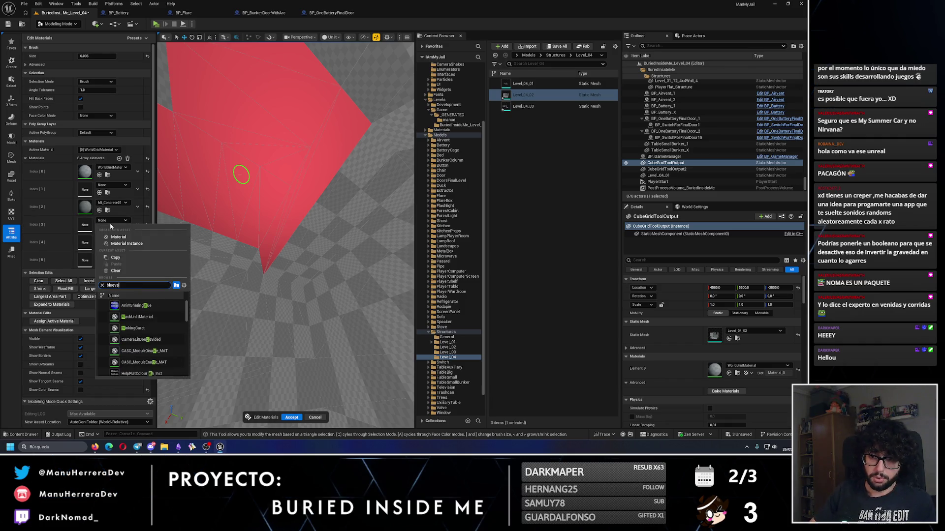
click(148, 317)
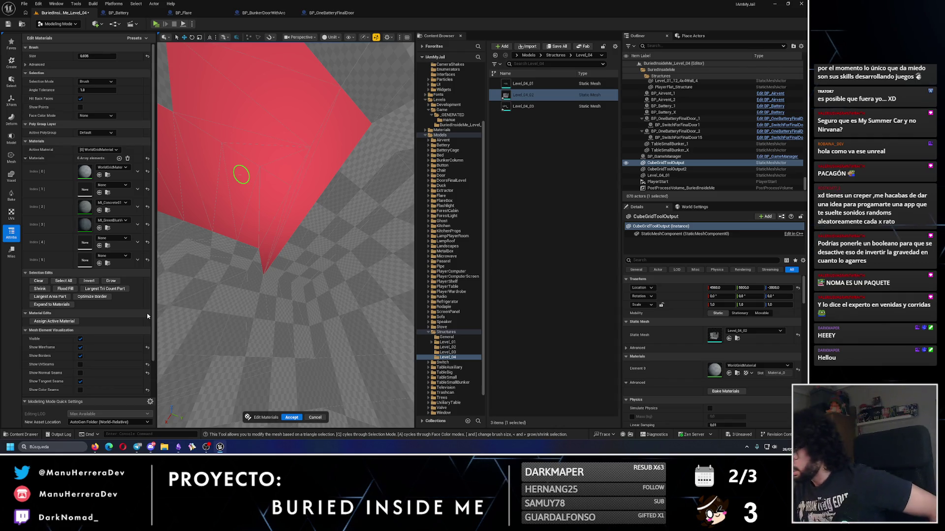
click(114, 239)
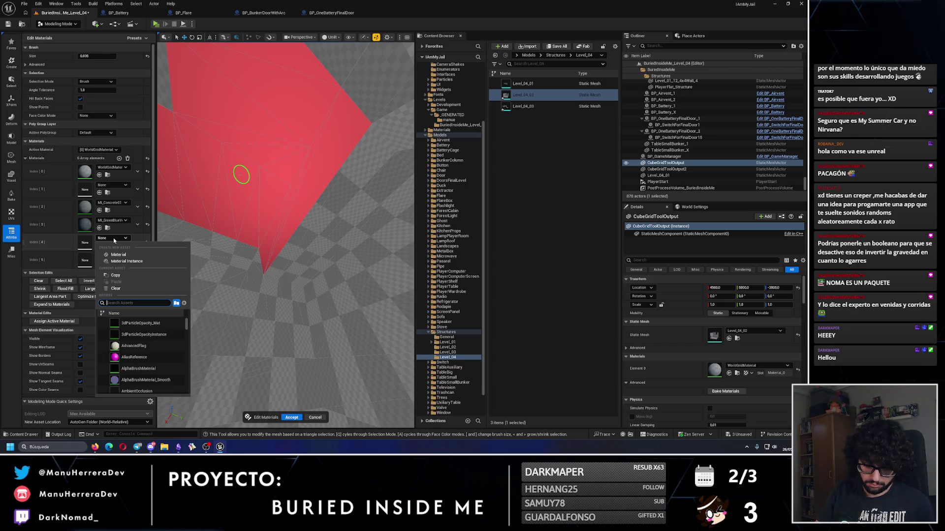
text(vre)
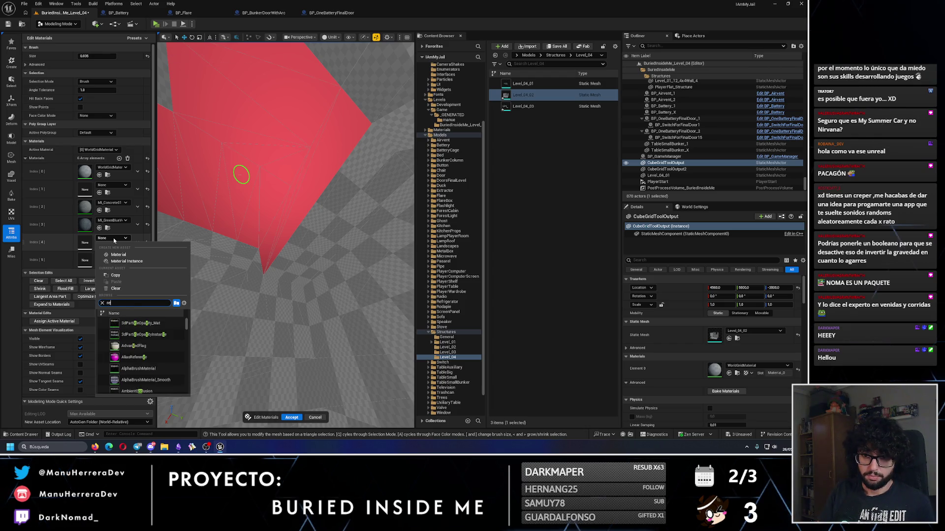
click(142, 346)
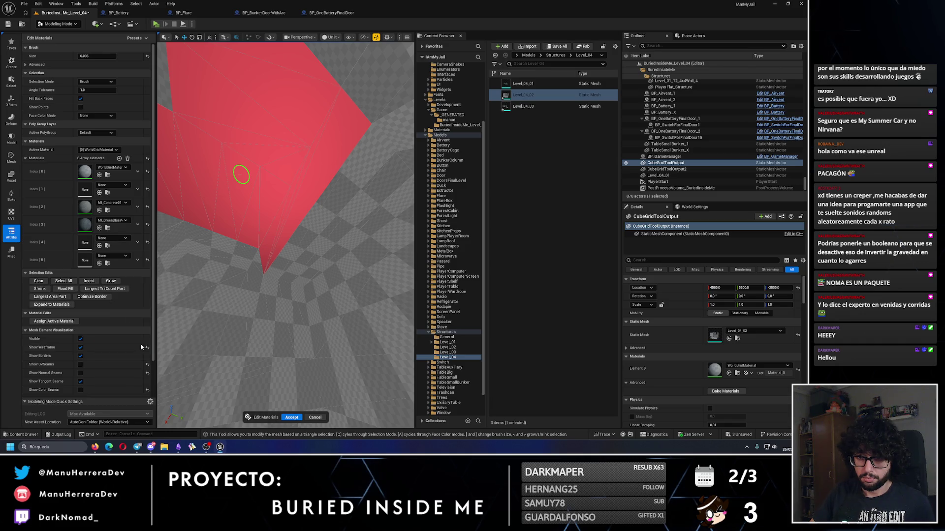
click(114, 256)
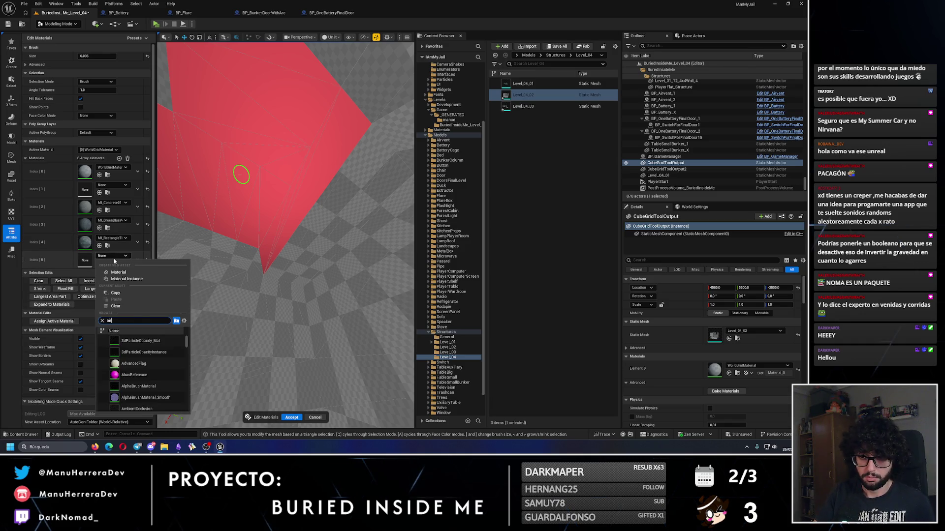
click(140, 353)
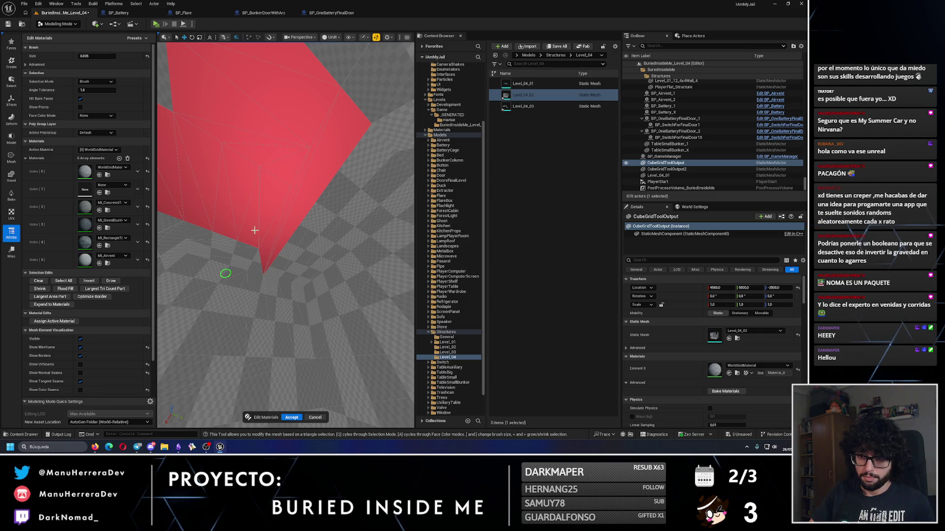
Brush-select the shaft ceiling triangles, drop stray wall faces, and make MI_RectangleTiles active.
scroll(283, 239, up, 5)
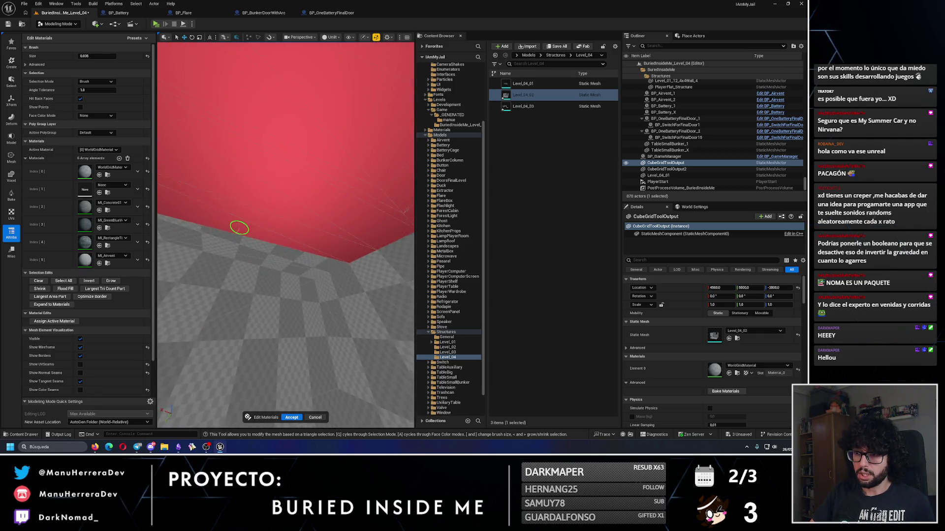
scroll(280, 246, up, 8)
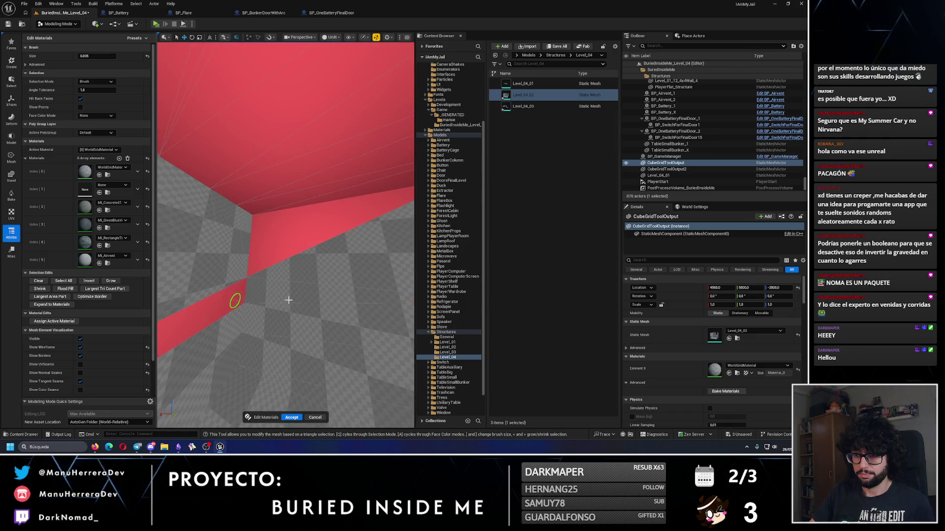
scroll(262, 247, up, 6)
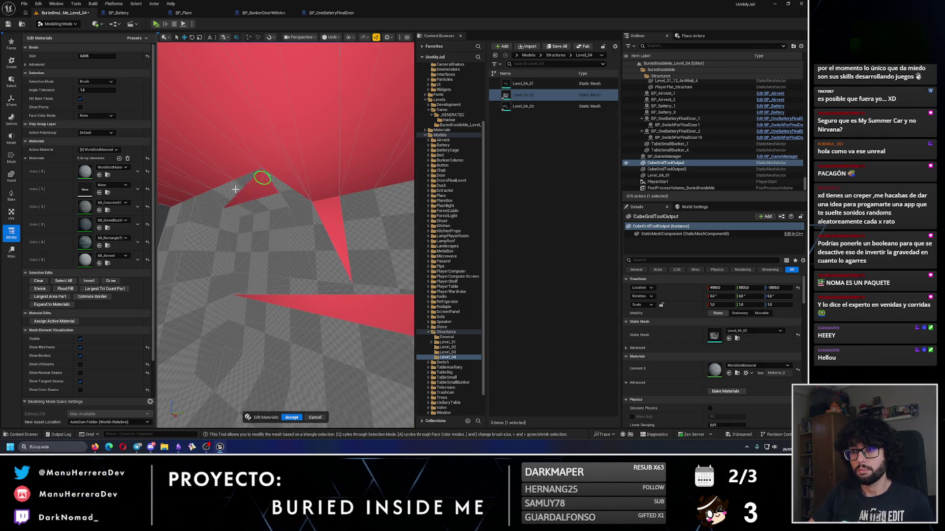
drag(281, 183, 293, 213)
scroll(320, 279, up, 5)
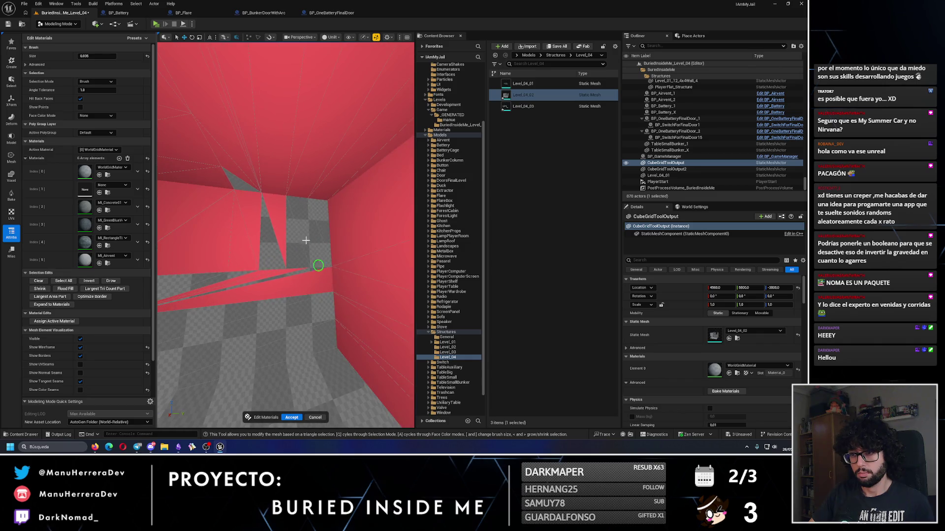
mouse_move(209, 285)
mouse_down()
mouse_move(275, 261)
mouse_move(274, 317)
mouse_move(306, 254)
mouse_move(301, 289)
mouse_up()
mouse_move(270, 236)
mouse_down()
mouse_move(360, 272)
mouse_move(327, 297)
mouse_move(271, 235)
mouse_up()
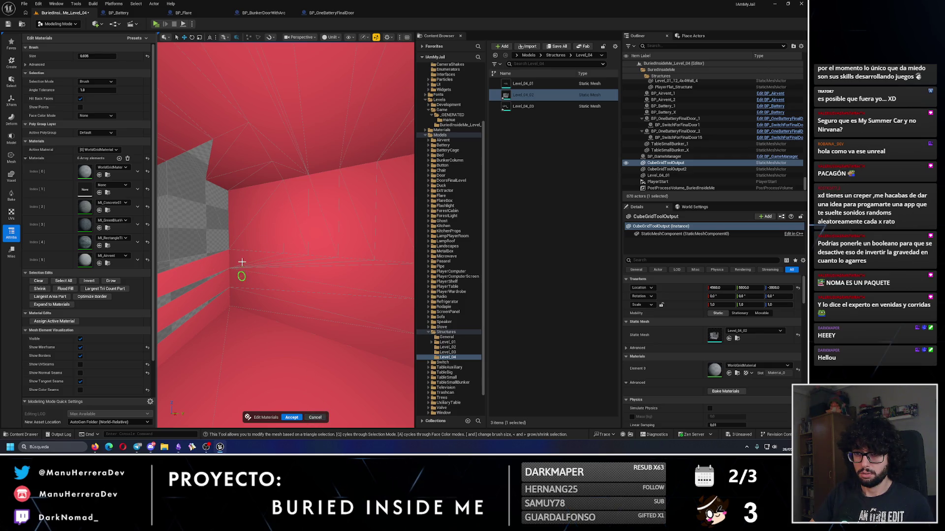
mouse_move(247, 226)
mouse_down()
mouse_move(316, 234)
mouse_move(289, 245)
mouse_move(251, 226)
mouse_move(265, 241)
mouse_move(274, 209)
mouse_move(308, 310)
mouse_move(208, 200)
mouse_move(349, 194)
mouse_up()
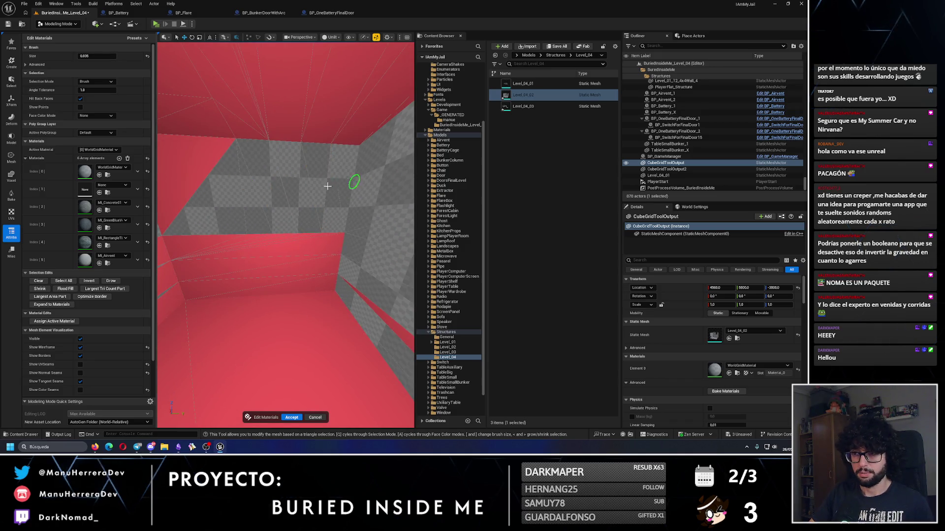
drag(200, 179, 302, 188)
mouse_move(275, 273)
mouse_down()
mouse_move(246, 256)
mouse_move(317, 400)
mouse_move(354, 250)
mouse_move(286, 244)
mouse_move(295, 257)
mouse_move(306, 231)
mouse_move(310, 249)
mouse_move(331, 249)
mouse_up()
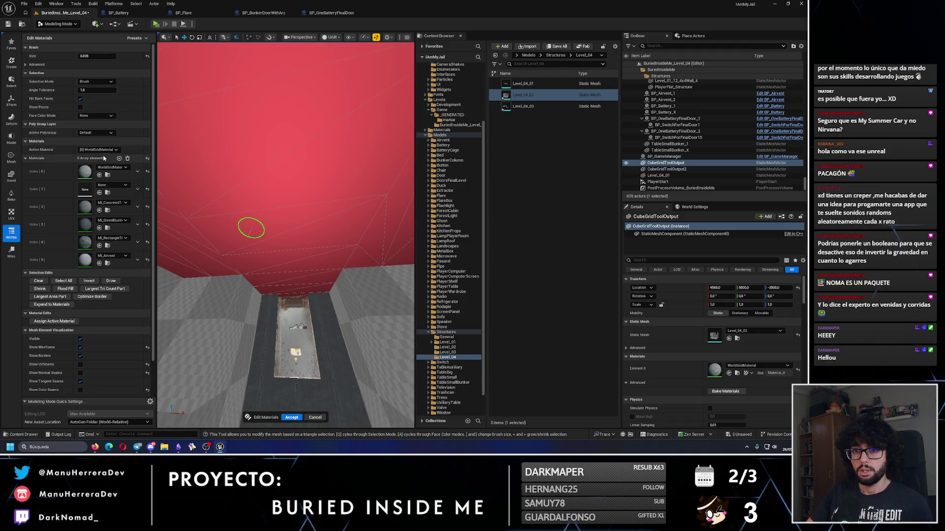
click(50, 297)
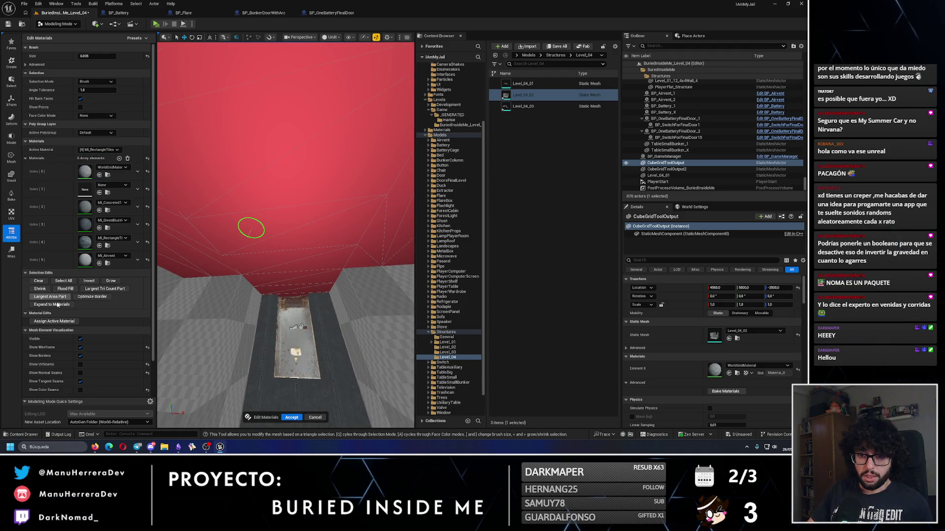
Assign MI_RectangleTiles to the ceiling, MI_Airvent to the hatch faces, and concrete to the floor.
click(76, 322)
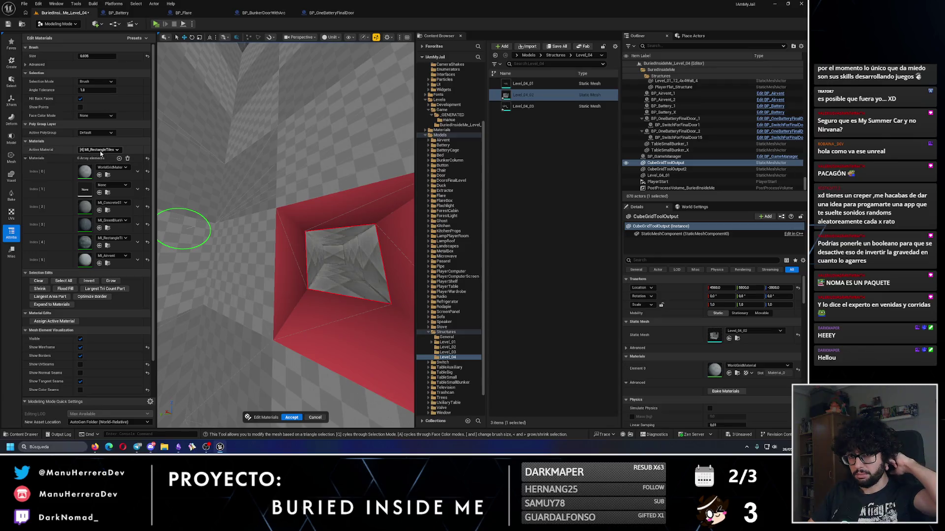
click(92, 186)
click(54, 321)
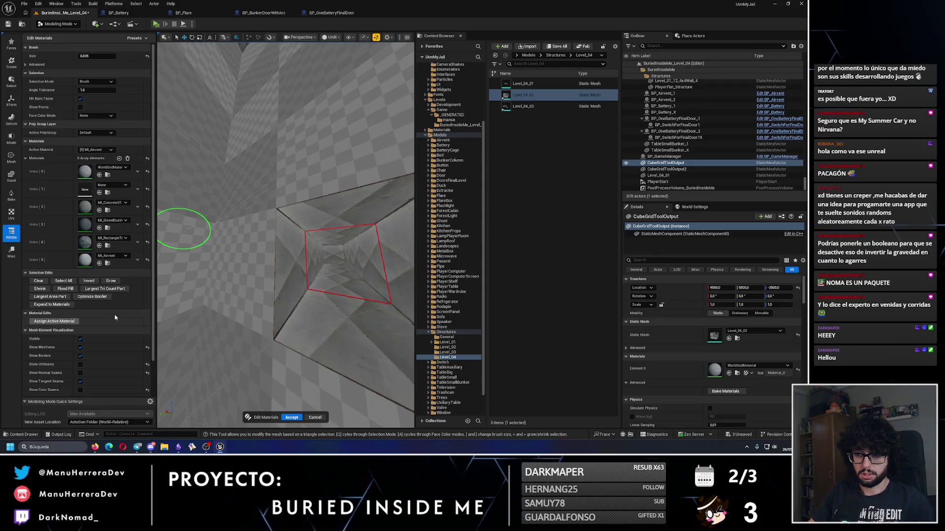
drag(249, 295, 266, 394)
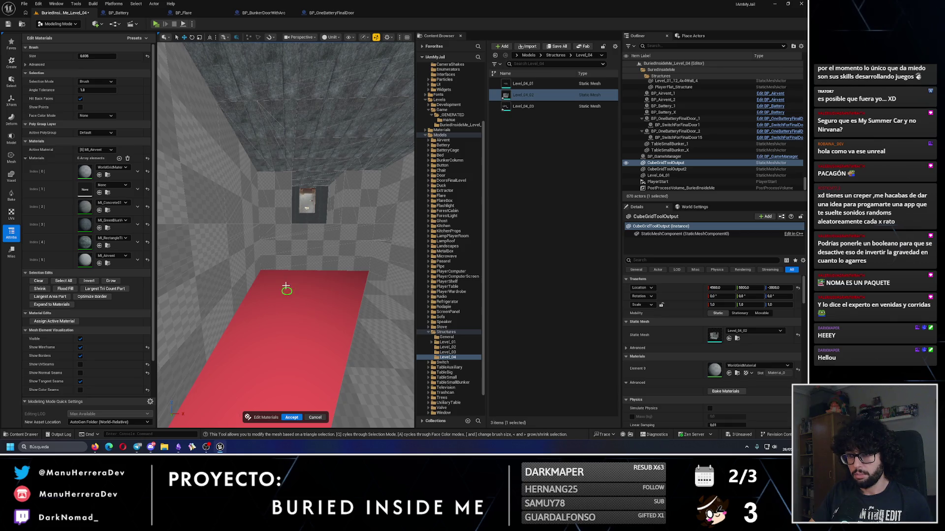
drag(303, 304, 236, 278)
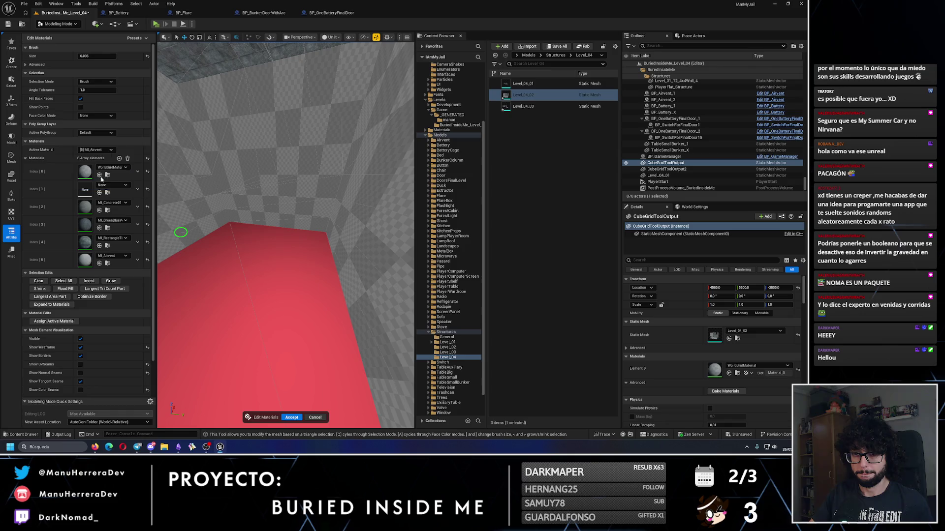
click(54, 321)
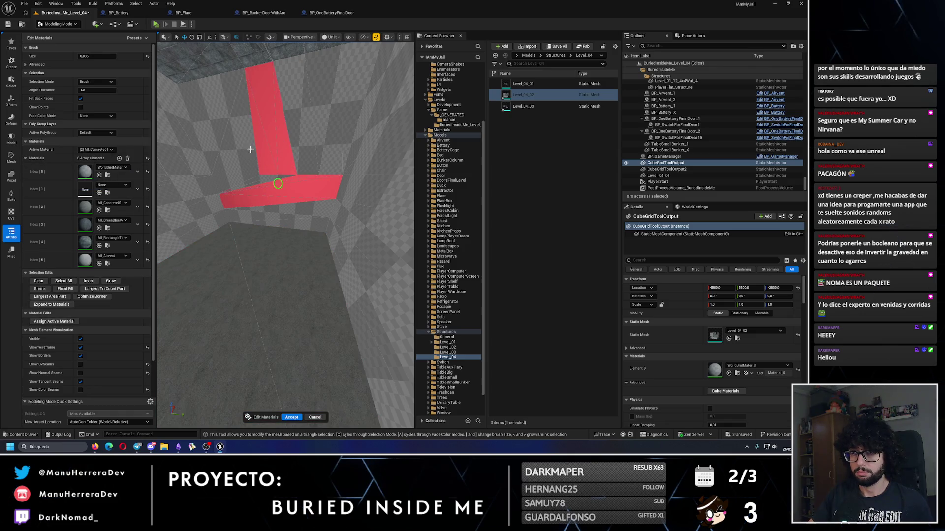
Select the shaft wall faces and assign MI_GreenBlueVerticalTiles to them.
drag(250, 155, 344, 109)
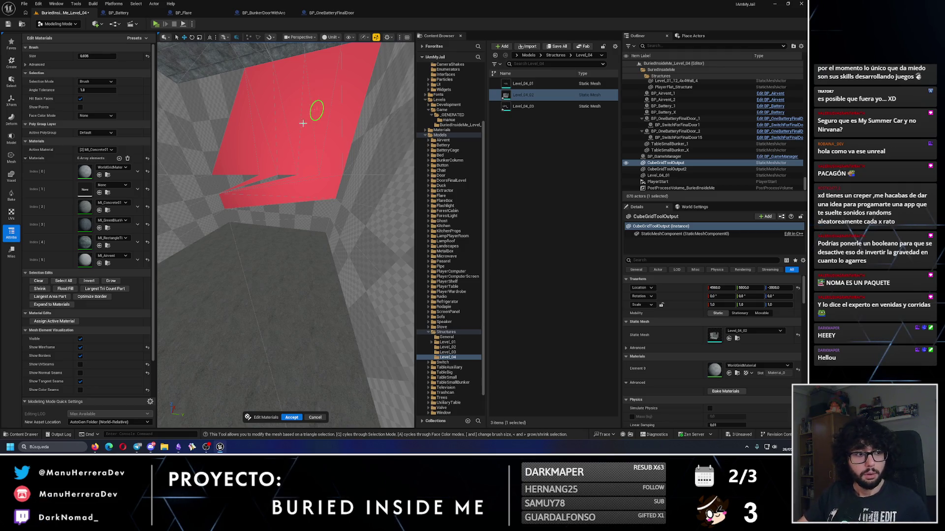
drag(243, 176, 337, 153)
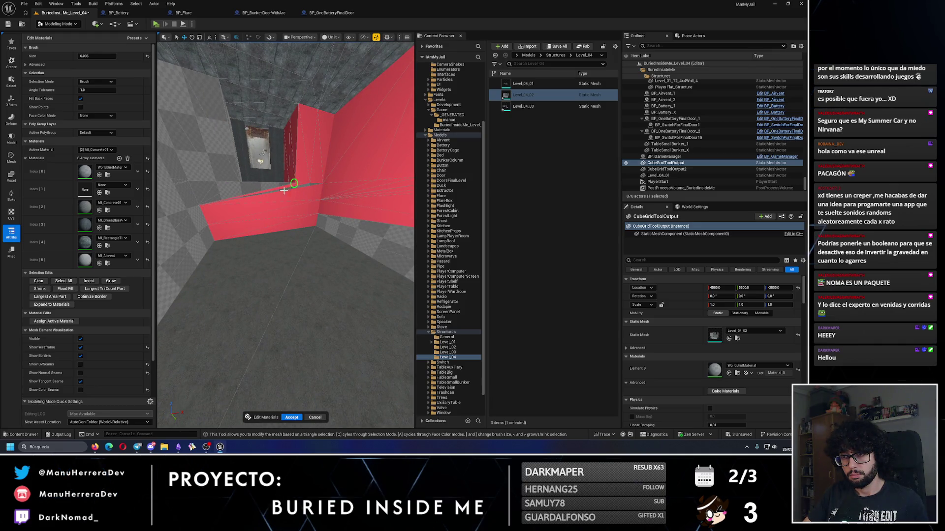
mouse_move(244, 195)
mouse_down()
mouse_move(295, 205)
mouse_move(291, 186)
mouse_move(247, 190)
mouse_move(290, 231)
mouse_up()
drag(300, 184, 322, 187)
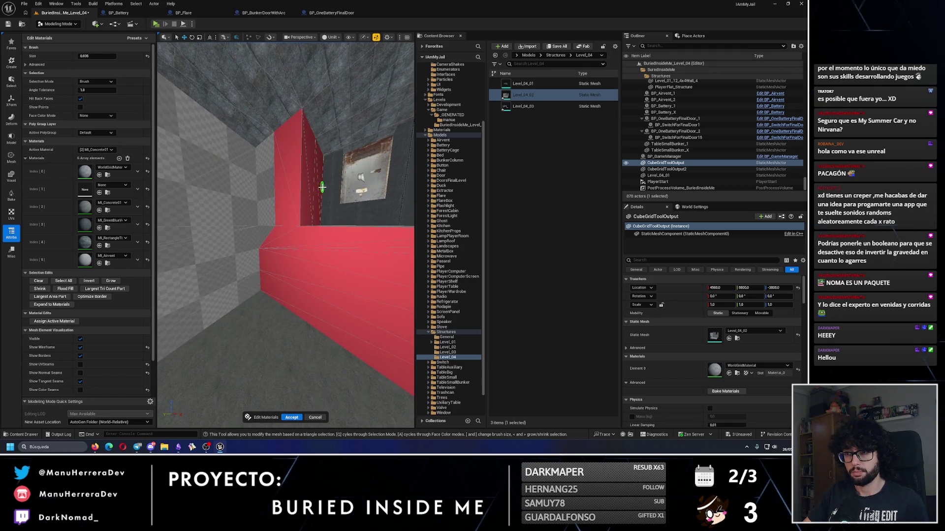
mouse_move(248, 186)
mouse_down()
mouse_move(347, 166)
mouse_move(221, 204)
mouse_move(244, 251)
mouse_up()
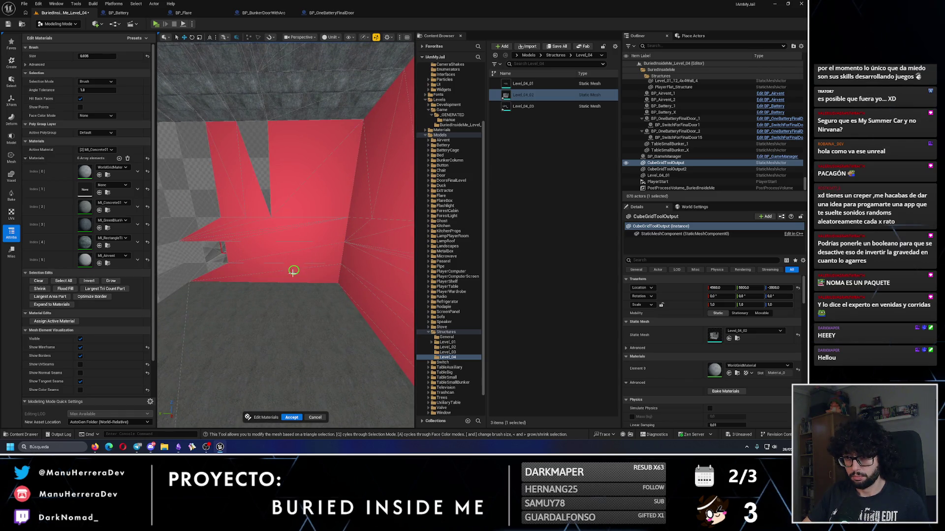
mouse_move(276, 163)
mouse_down()
mouse_move(413, 129)
mouse_move(232, 164)
mouse_move(332, 179)
mouse_up()
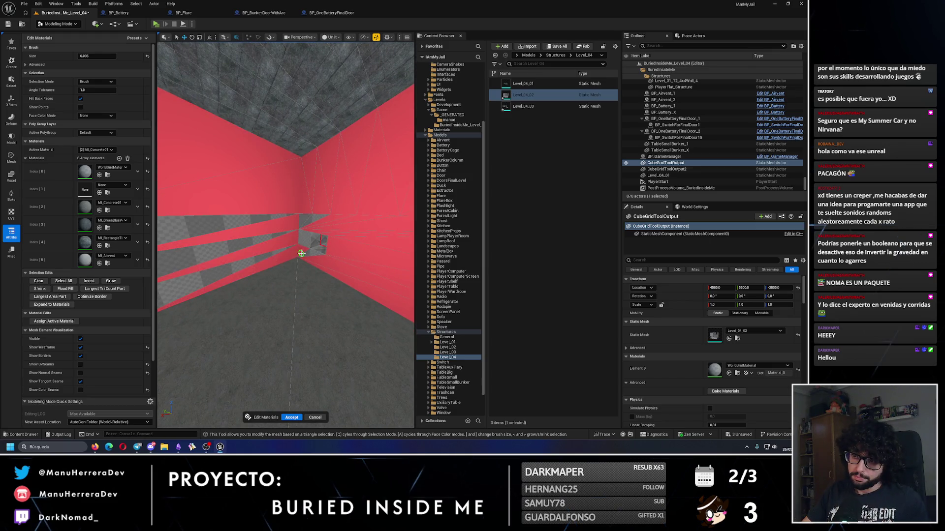
mouse_move(310, 213)
mouse_down()
mouse_move(303, 216)
mouse_move(357, 212)
mouse_up()
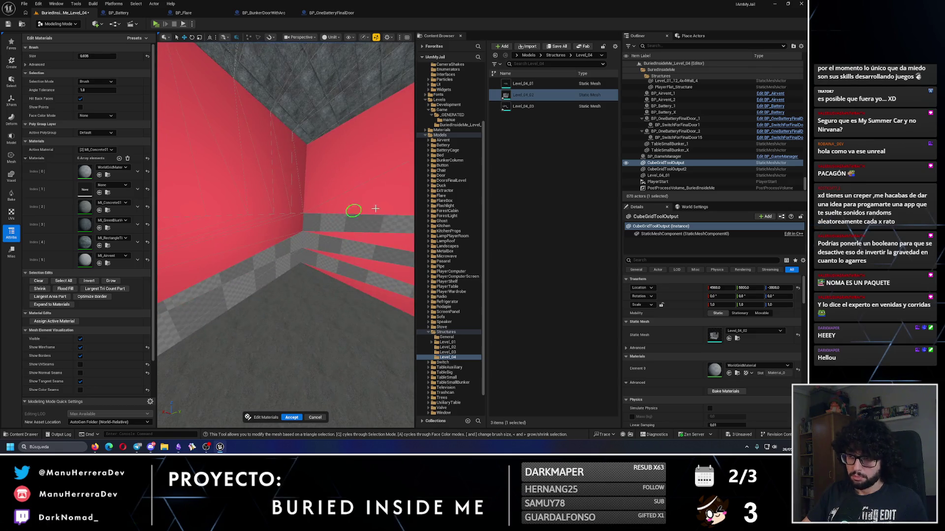
drag(256, 255, 256, 190)
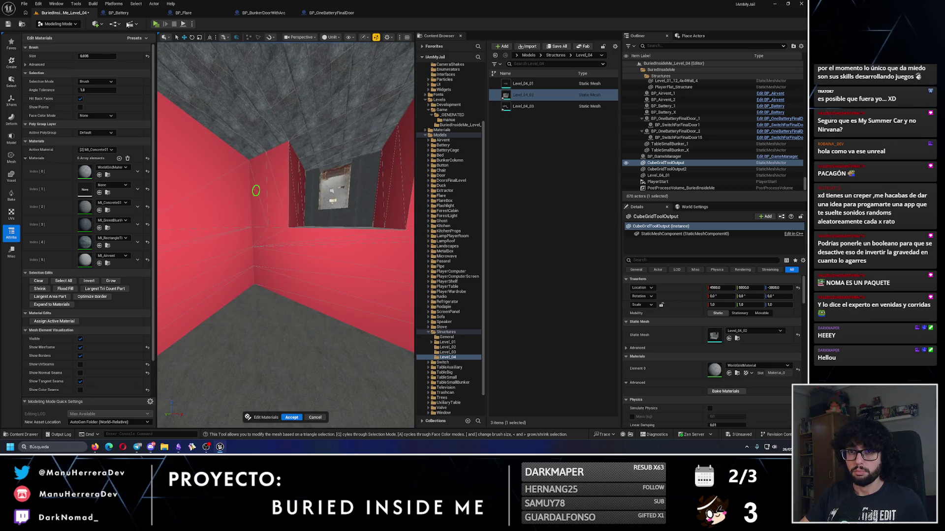
click(104, 149)
click(102, 175)
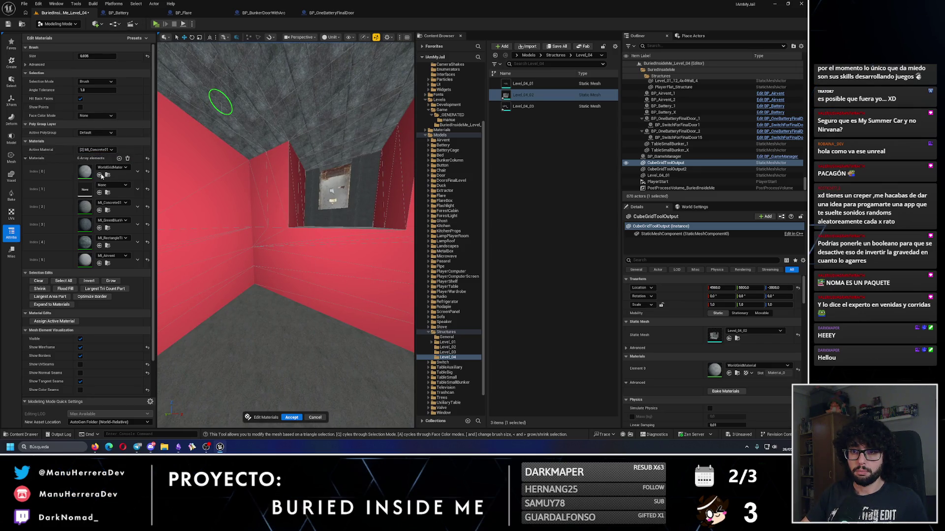
click(53, 320)
Patch the remaining selected floor faces with MI_Concrete01.
mouse_move(290, 296)
mouse_down()
mouse_move(290, 257)
mouse_move(261, 266)
mouse_move(242, 295)
mouse_move(320, 232)
mouse_move(288, 223)
mouse_up()
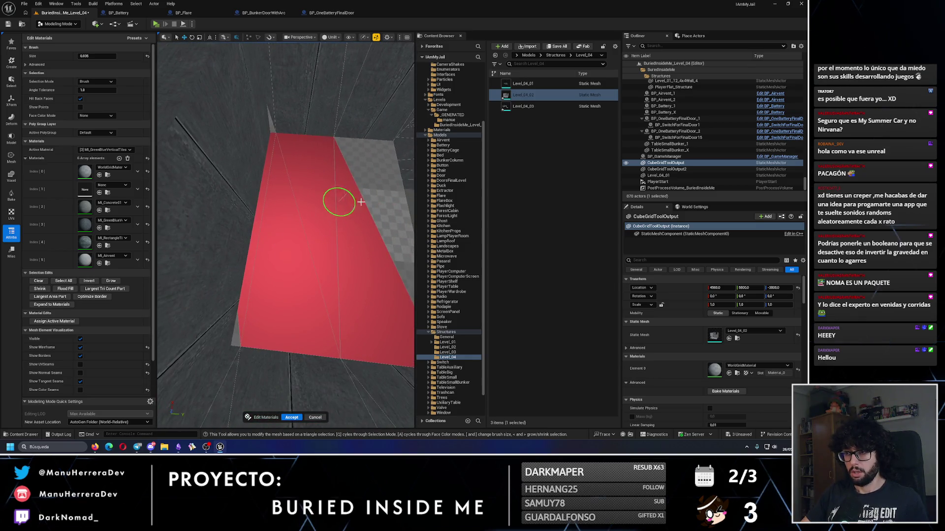
key(a)
scroll(125, 215, down, 1)
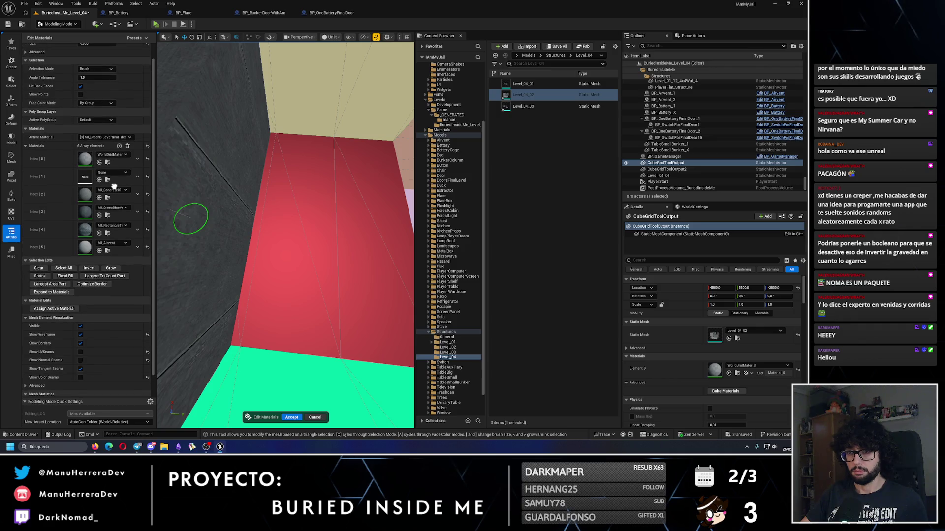
click(84, 108)
mouse_move(276, 187)
mouse_down()
mouse_move(364, 137)
mouse_move(264, 142)
mouse_up()
click(115, 137)
click(101, 157)
click(54, 307)
Tile the leftover wall strip and thin triangle with MI_GreenBlueVerticalTiles, then accept the edits.
mouse_move(282, 218)
mouse_down()
mouse_move(302, 312)
mouse_move(289, 201)
mouse_move(310, 245)
mouse_move(303, 221)
mouse_up()
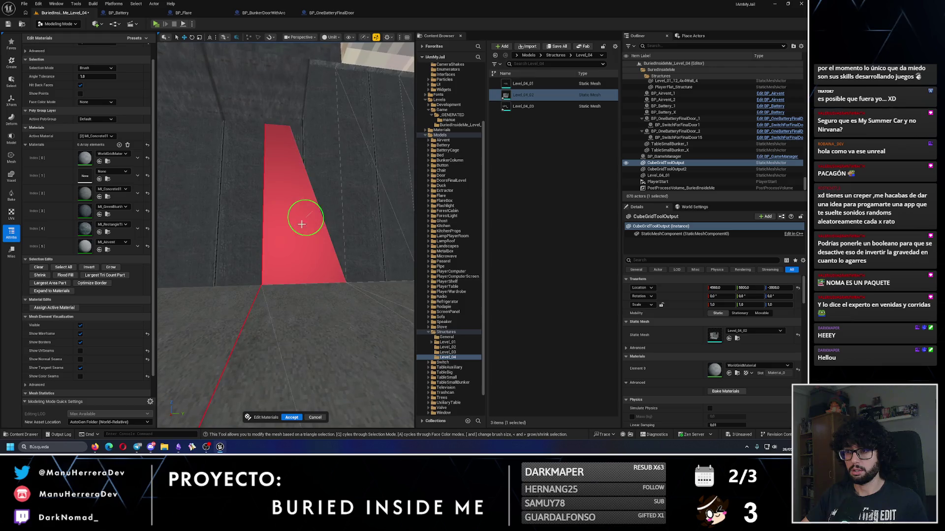
click(106, 161)
click(54, 308)
drag(297, 243, 316, 219)
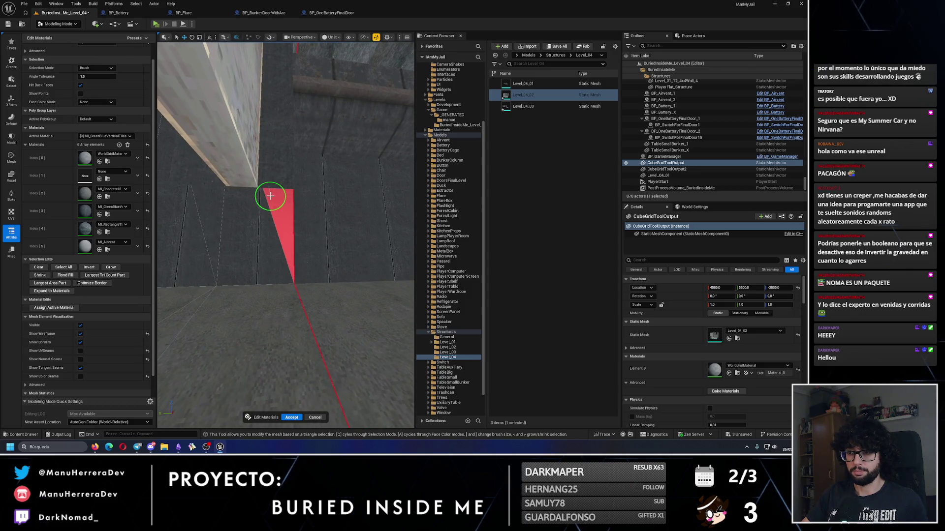
click(112, 137)
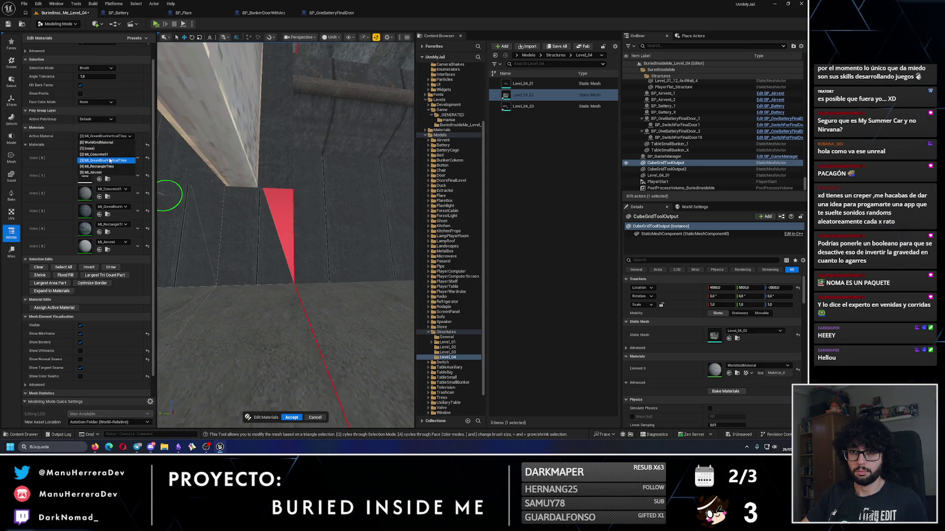
click(55, 308)
mouse_move(275, 212)
mouse_down()
mouse_move(295, 228)
mouse_move(305, 285)
mouse_move(327, 217)
mouse_move(346, 210)
mouse_move(245, 218)
mouse_move(300, 369)
mouse_up()
click(291, 418)
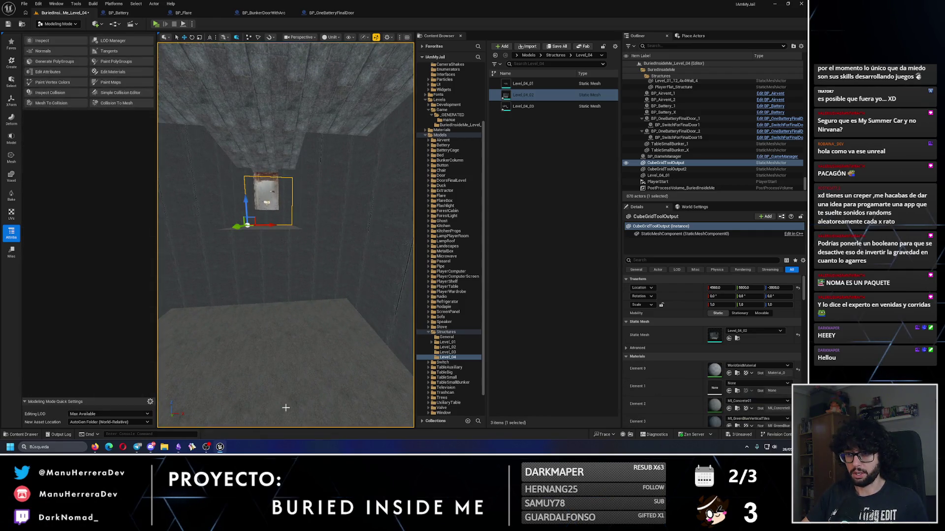
Leave modelling mode for plain object selection and fly toward the room's wall.
click(60, 23)
click(54, 35)
scroll(281, 224, down, 10)
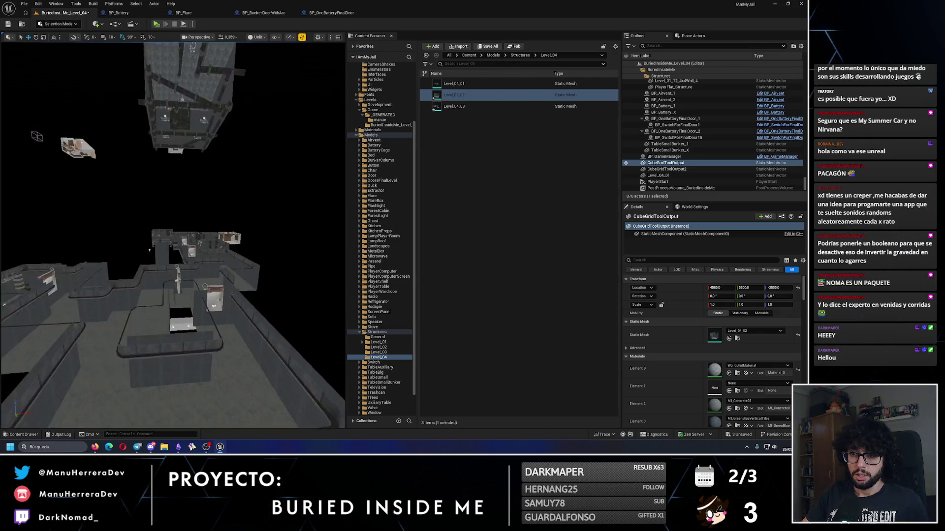
scroll(173, 213, up, 10)
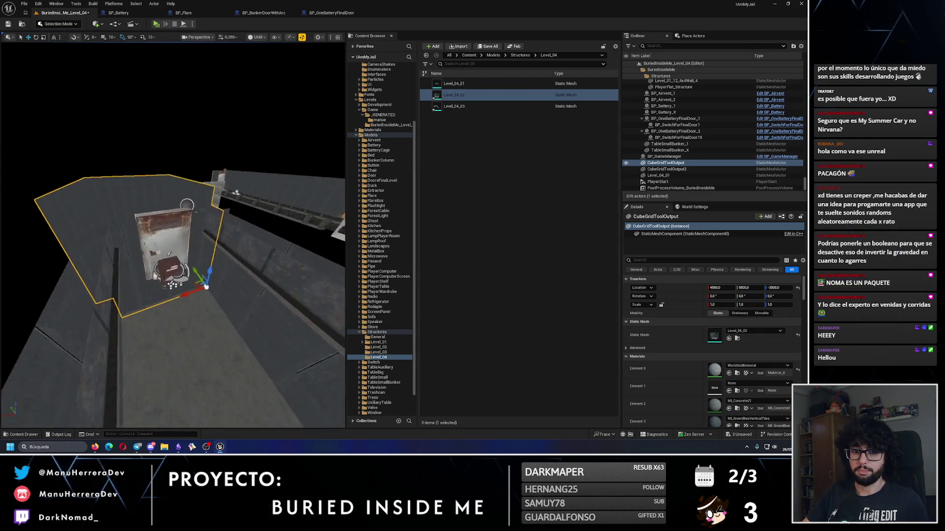
scroll(173, 235, down, 4)
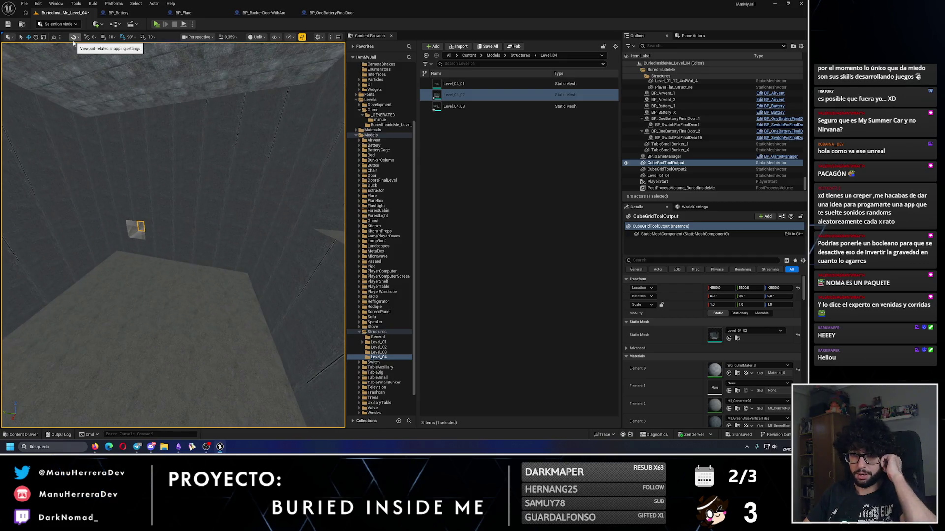
mouse_move(184, 127)
mouse_down()
mouse_move(160, 78)
mouse_move(162, 147)
mouse_move(128, 197)
mouse_move(155, 248)
mouse_up()
Select the 13 pipes and unions along the wall and duplicate them with Ctrl+D.
click(110, 152)
ctrl+click(221, 237)
ctrl+click(285, 224)
mouse_move(286, 224)
mouse_down()
mouse_move(275, 251)
mouse_move(249, 244)
mouse_up()
ctrl+click(248, 244)
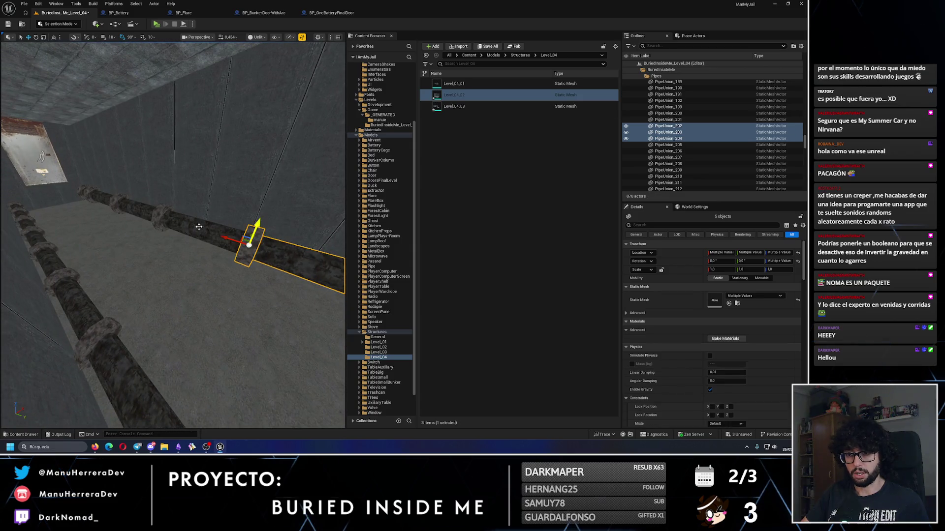
ctrl+click(164, 219)
ctrl+click(121, 205)
ctrl+click(99, 197)
mouse_move(98, 196)
mouse_down()
mouse_move(253, 251)
mouse_move(172, 241)
mouse_up()
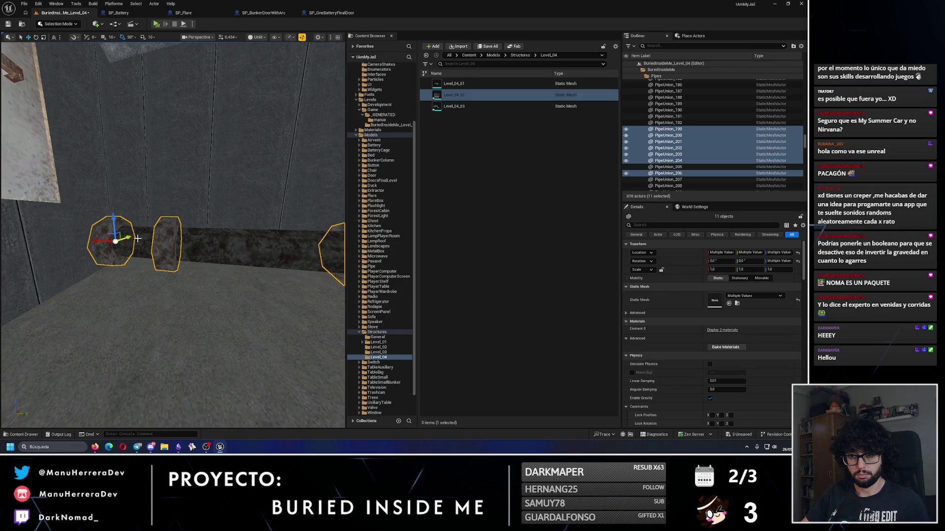
ctrl+click(246, 242)
mouse_move(247, 243)
mouse_down()
mouse_move(247, 217)
mouse_move(197, 241)
mouse_move(261, 237)
mouse_move(207, 231)
mouse_up()
key(ctrl+d)
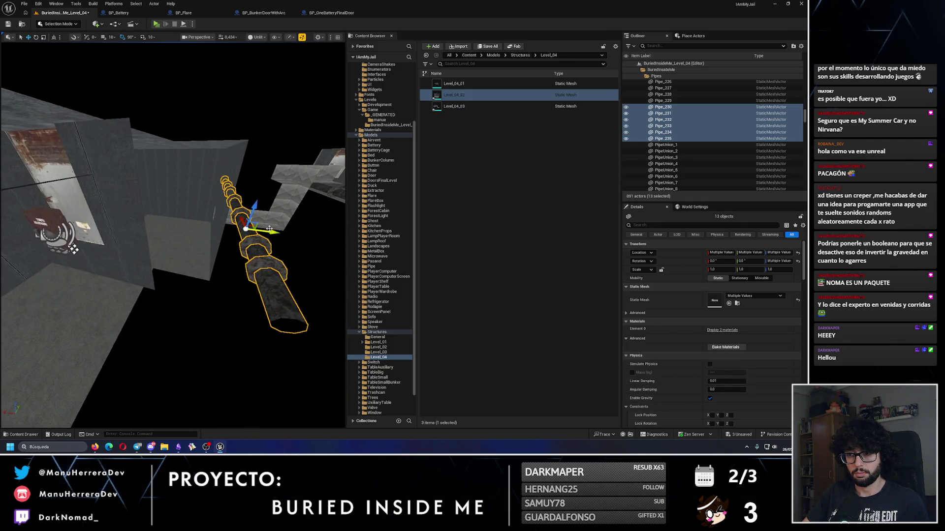
Delete the surplus Pipe_231 and the leftover left pipe, then select segments near the corner.
mouse_move(117, 219)
mouse_down()
mouse_move(208, 261)
mouse_move(185, 238)
mouse_move(164, 242)
mouse_up()
mouse_move(90, 206)
mouse_down()
mouse_move(74, 214)
mouse_move(118, 211)
mouse_up()
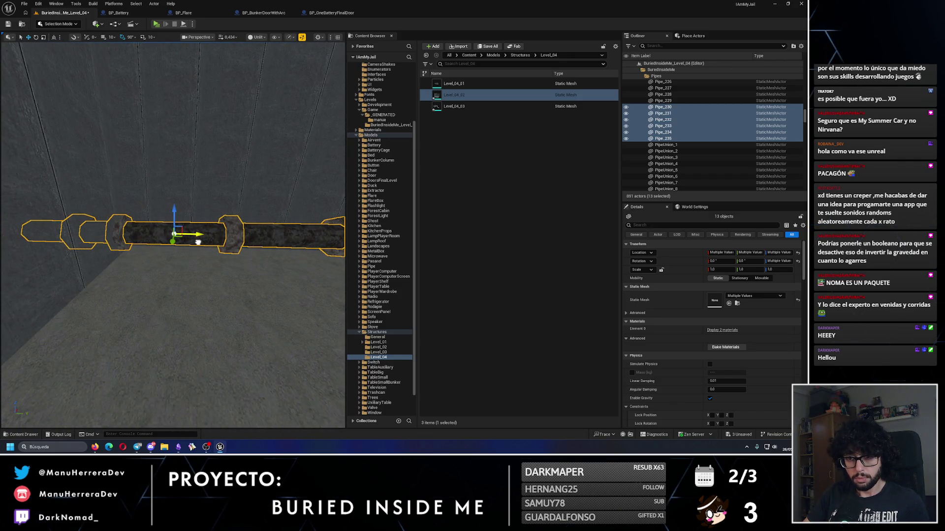
mouse_move(227, 230)
mouse_down()
mouse_move(264, 227)
mouse_move(259, 219)
mouse_move(125, 230)
mouse_up()
click(228, 230)
key(Delete)
click(128, 231)
key(Delete)
click(175, 226)
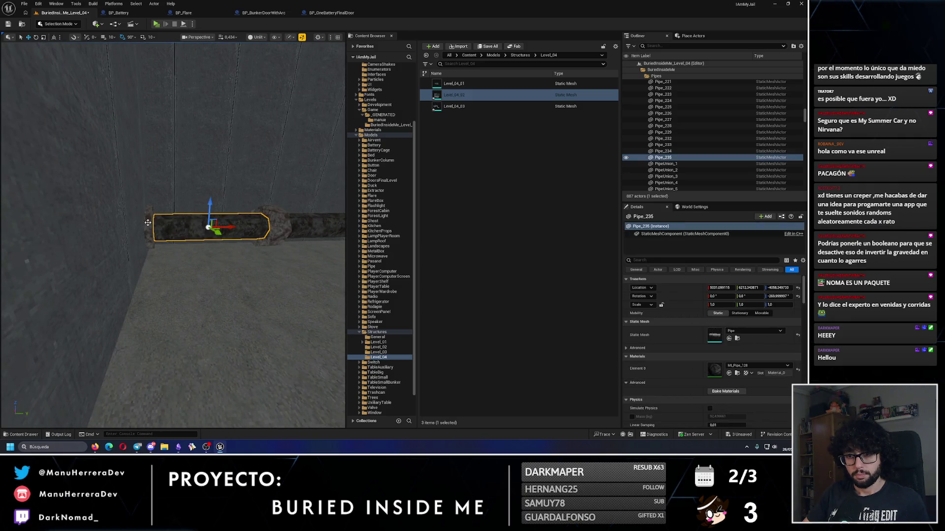
ctrl+click(236, 220)
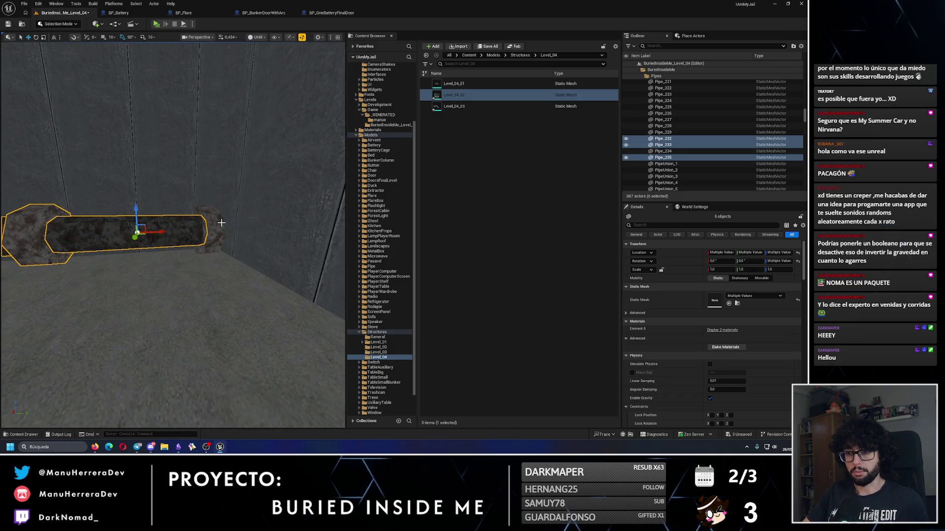
Delete the stray pipe piece on the left of the run.
ctrl+click(212, 230)
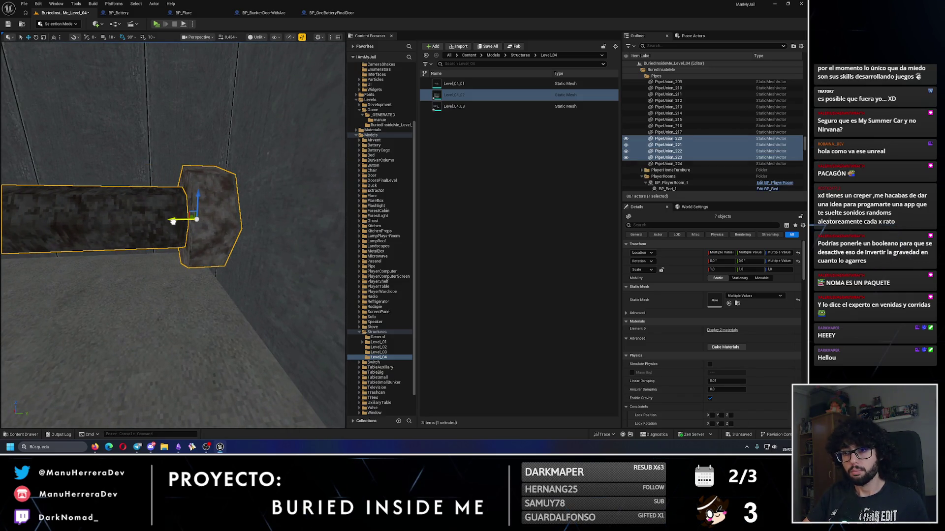
drag(173, 223, 173, 223)
click(83, 327)
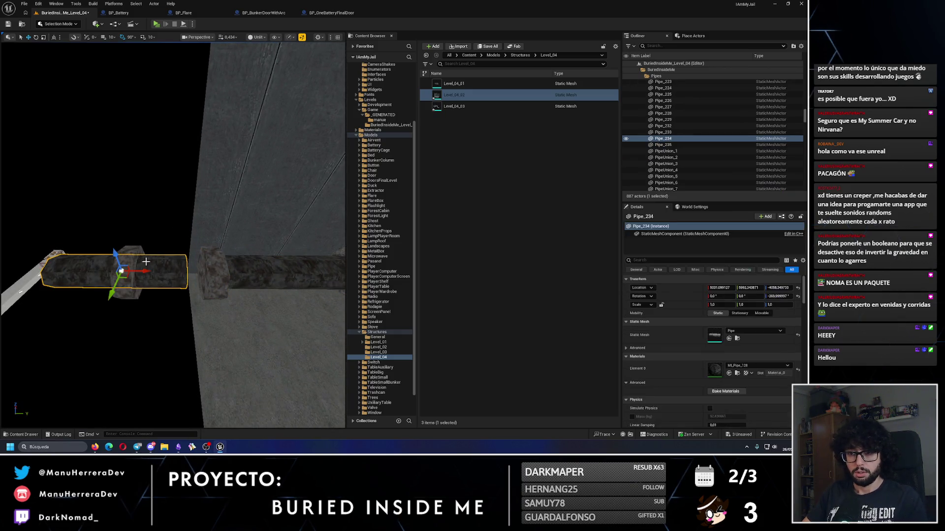
key(Delete)
Check the run piece by piece: PipeUnion_223, Pipe_232 to Pipe_235, and PipeUnion_222.
click(235, 276)
mouse_move(211, 275)
mouse_down()
mouse_move(152, 272)
mouse_move(140, 284)
mouse_up()
click(145, 259)
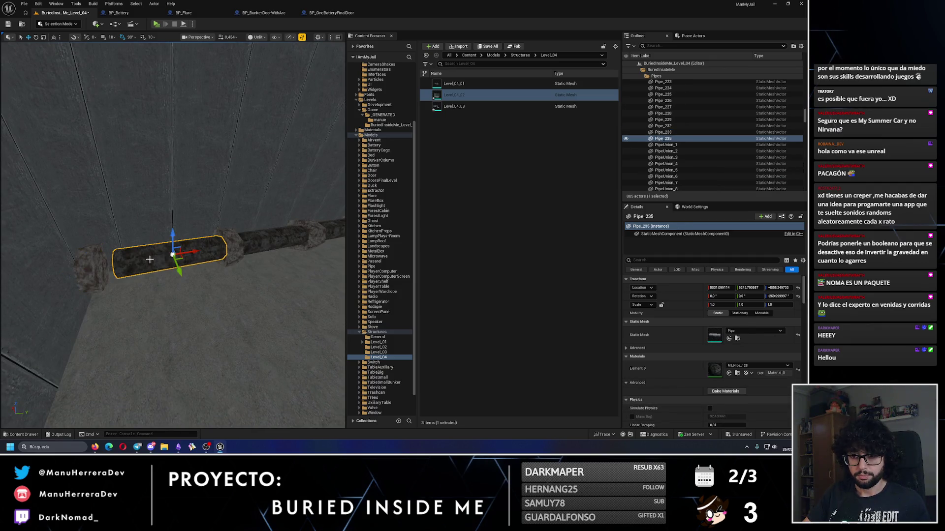
mouse_move(190, 254)
mouse_down()
mouse_move(222, 273)
mouse_move(91, 269)
mouse_move(155, 252)
mouse_up()
click(222, 273)
click(154, 252)
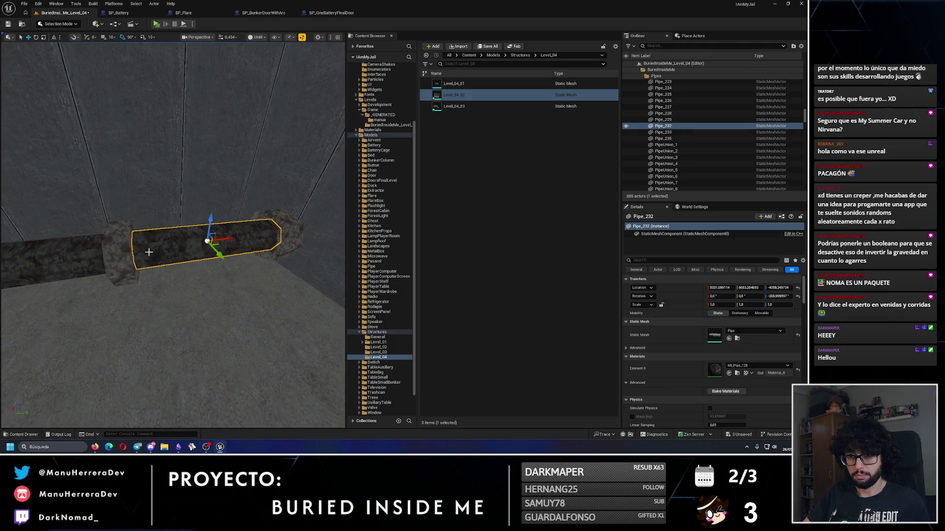
click(54, 251)
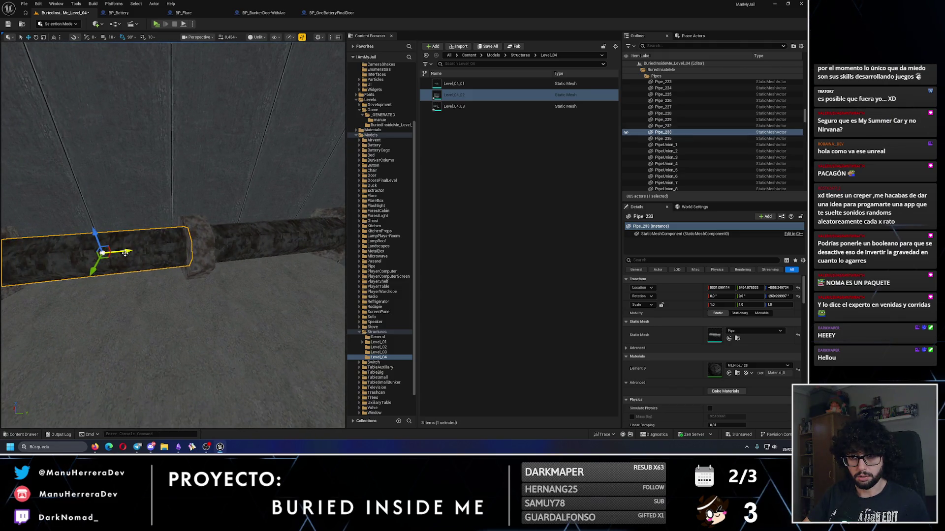
mouse_move(210, 242)
mouse_down()
mouse_move(148, 265)
mouse_move(211, 255)
mouse_move(196, 259)
mouse_up()
click(157, 264)
click(207, 256)
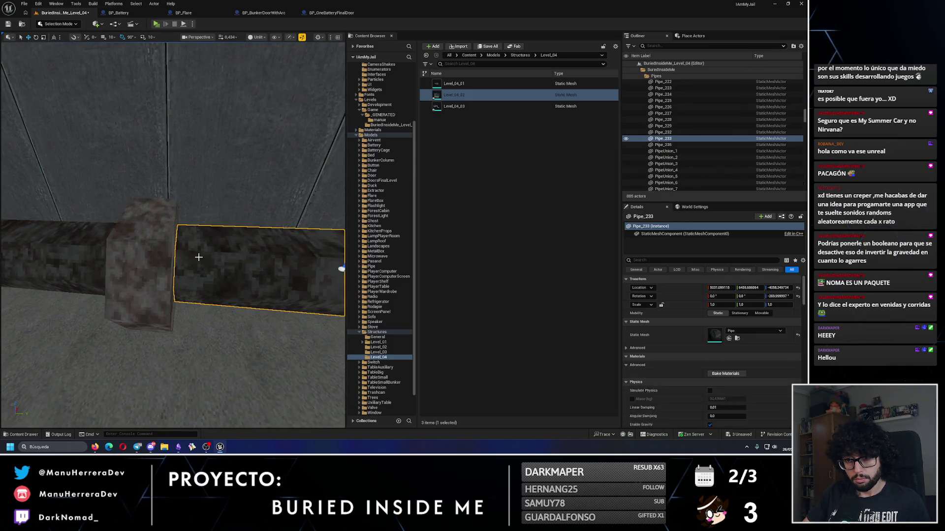
click(146, 258)
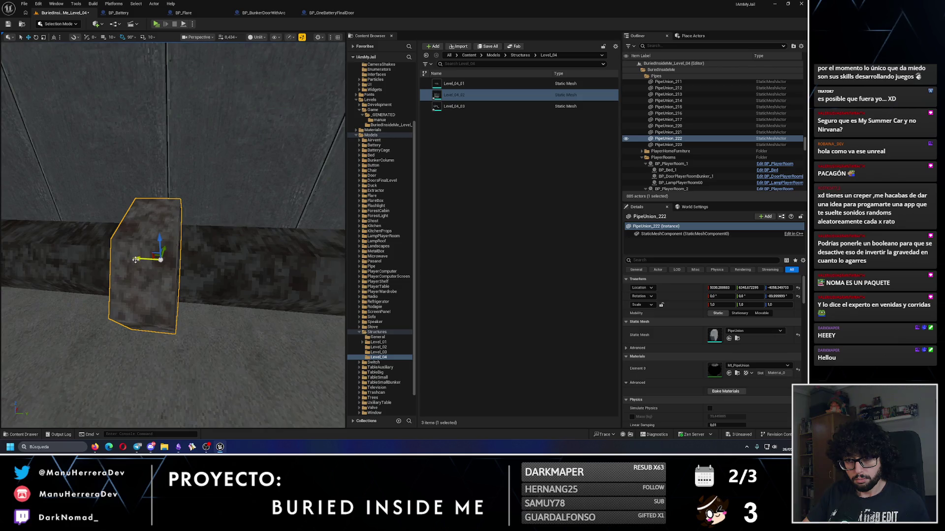
Nudge Pipe_235 slightly into line and centre the view on it.
drag(135, 260, 148, 260)
click(189, 266)
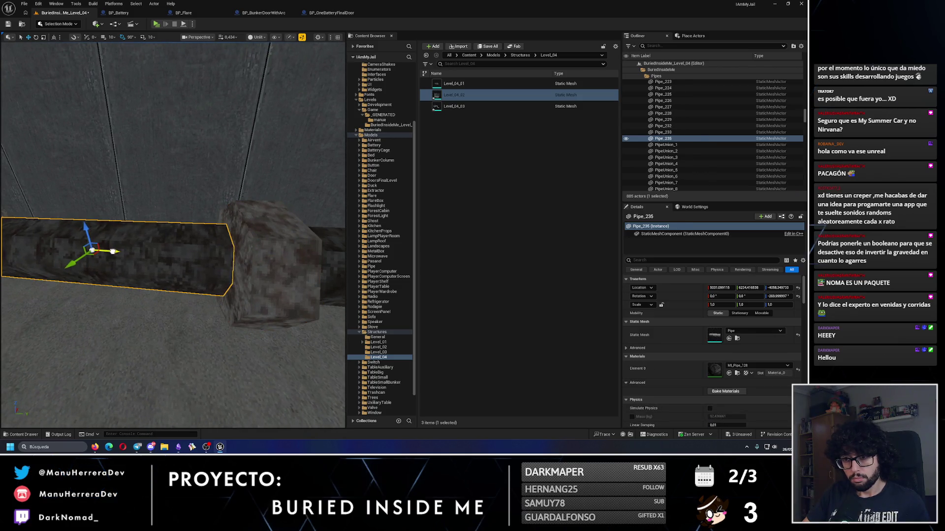
drag(117, 252, 88, 253)
key(f)
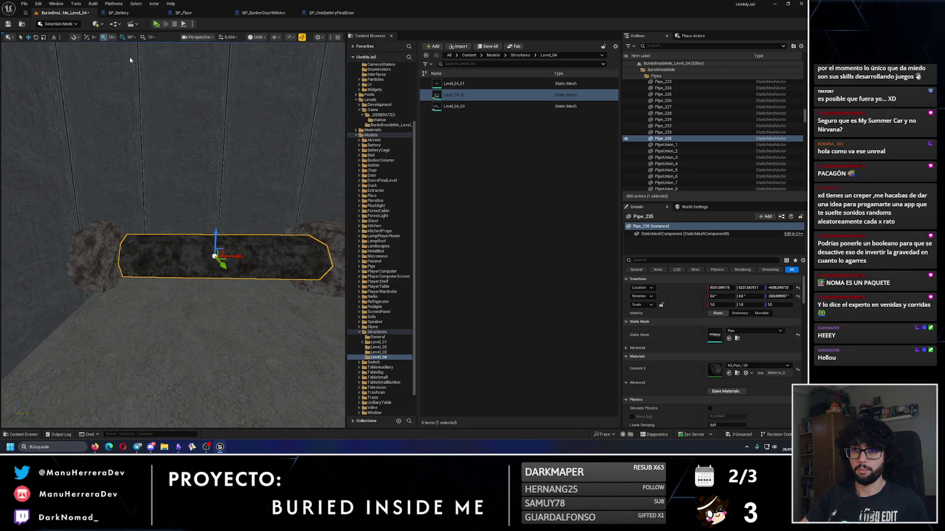
Alt-drag a copy of the pipe leftward, then copy and turn it 90° to run downward.
mouse_move(243, 256)
alt+mouse_down()
mouse_move(48, 247)
mouse_move(88, 255)
mouse_move(128, 296)
mouse_move(63, 243)
alt+mouse_up()
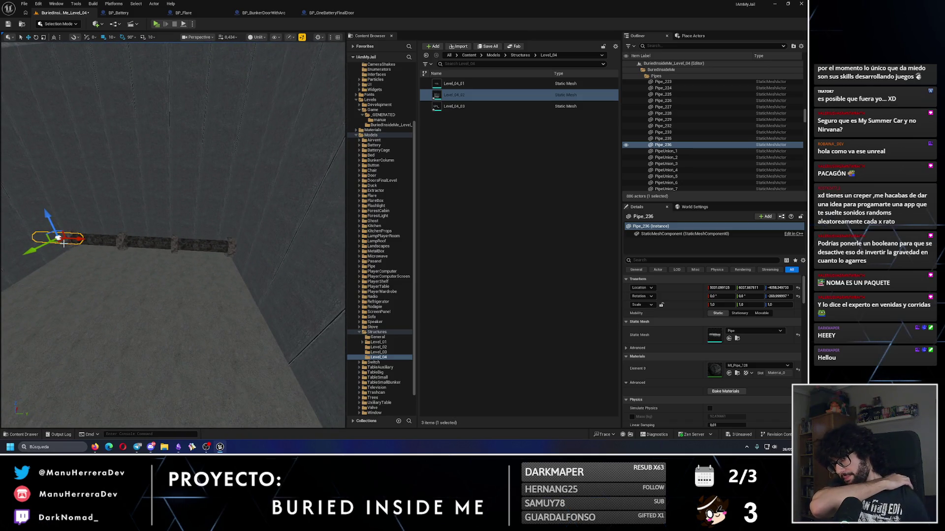
mouse_move(63, 243)
mouse_down()
mouse_move(128, 232)
mouse_move(207, 256)
mouse_move(216, 275)
mouse_move(282, 314)
mouse_move(142, 257)
mouse_up()
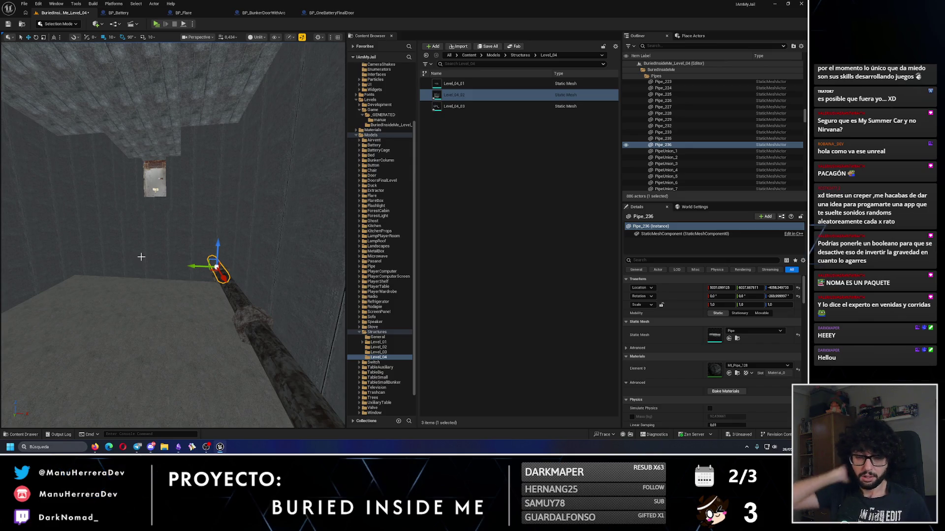
mouse_move(216, 266)
mouse_down()
mouse_move(236, 385)
mouse_move(247, 326)
mouse_up()
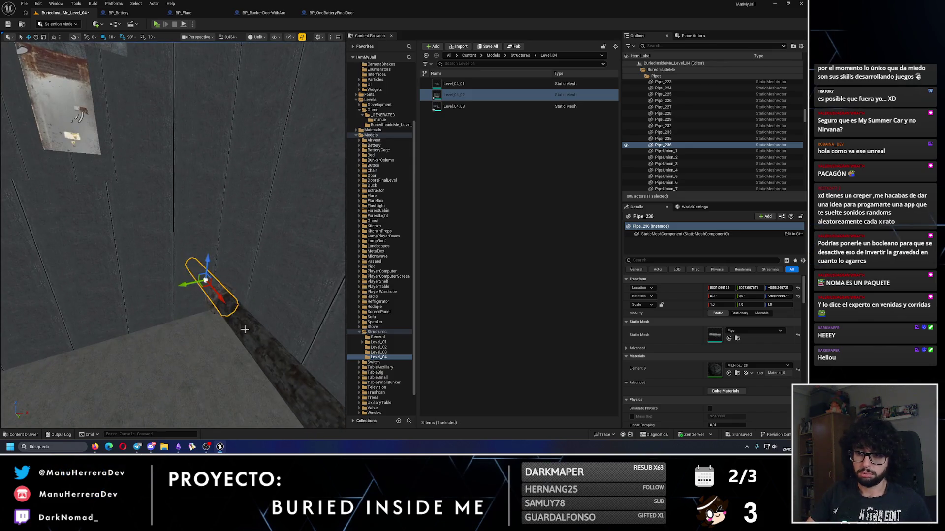
click(276, 374)
mouse_move(276, 374)
mouse_down()
mouse_move(325, 348)
mouse_move(251, 307)
mouse_up()
key(e)
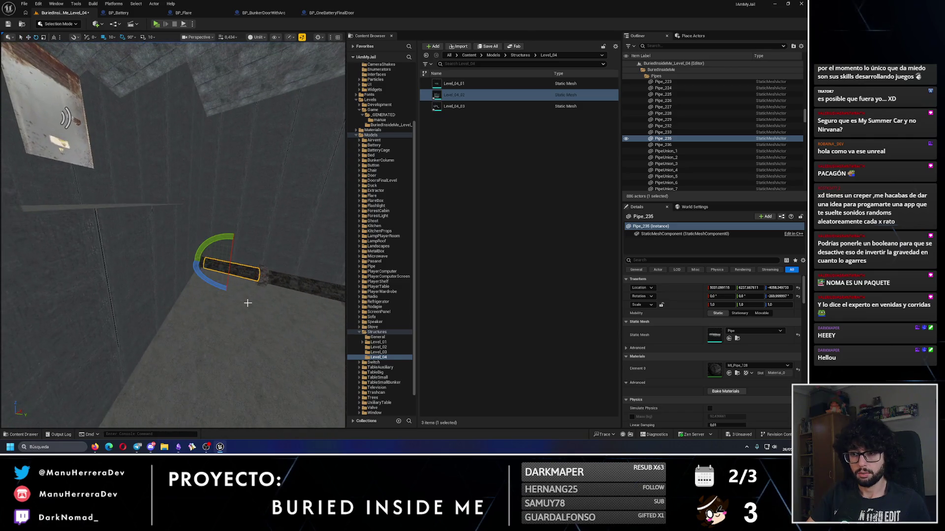
mouse_move(216, 246)
mouse_down()
mouse_move(231, 275)
mouse_move(252, 232)
mouse_move(229, 232)
mouse_up()
key(w)
Raise Pipe_238 slightly and slide it along X into line with the run.
drag(190, 243, 64, 16)
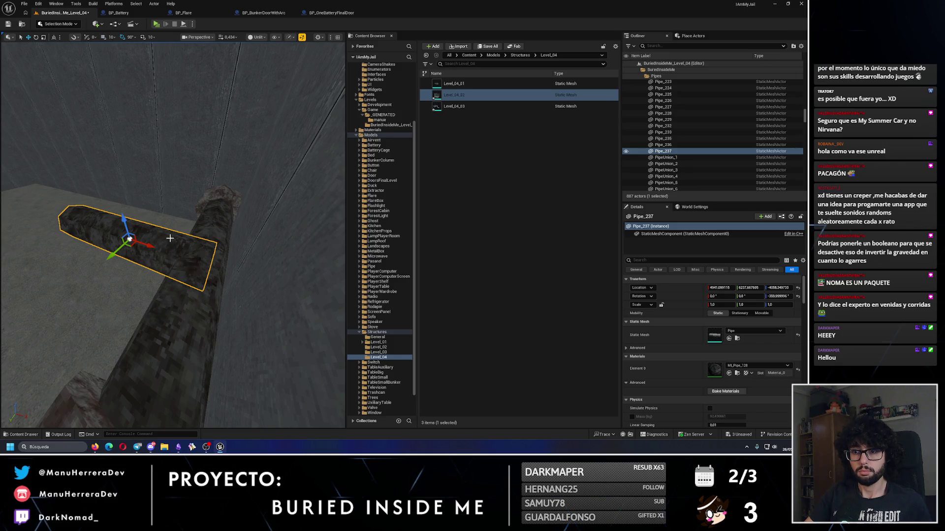
drag(146, 244, 293, 238)
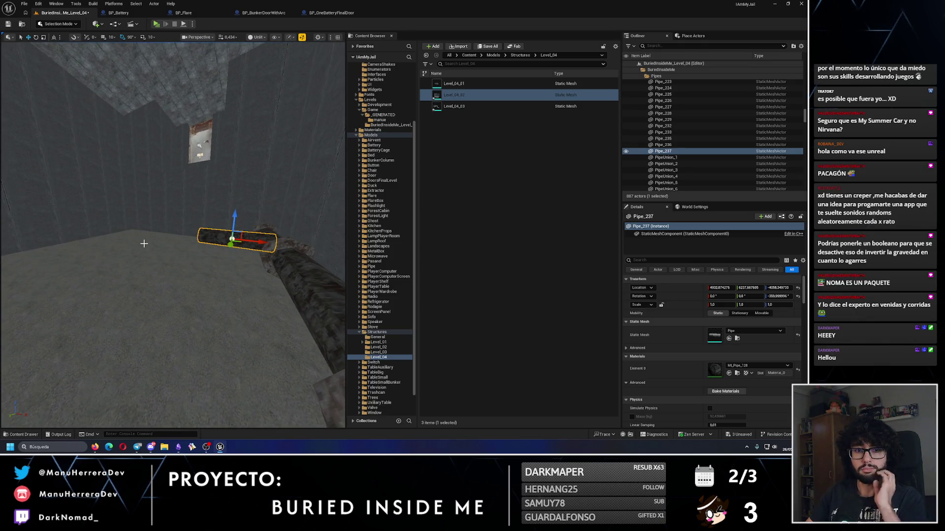
drag(209, 240, 253, 268)
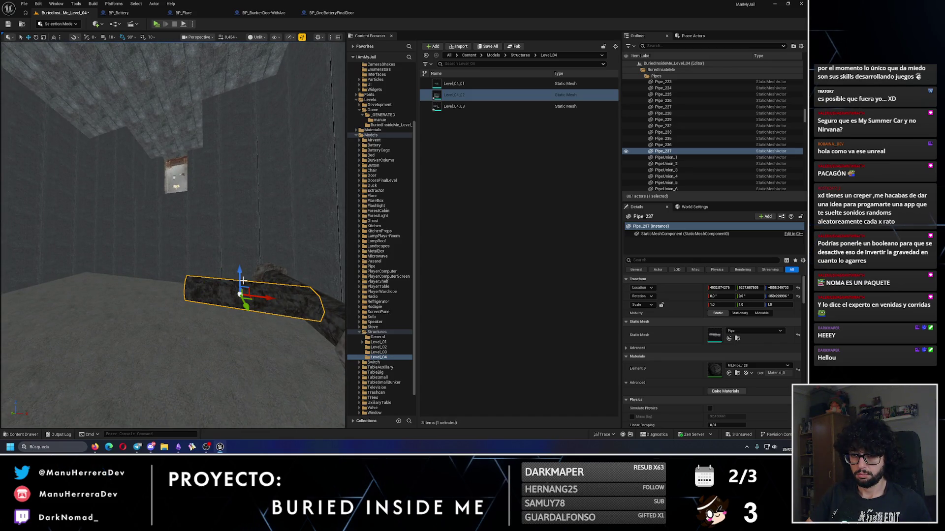
mouse_move(247, 285)
mouse_down()
mouse_move(249, 268)
mouse_move(246, 295)
mouse_move(176, 252)
mouse_up()
mouse_move(246, 254)
mouse_down()
mouse_move(194, 287)
mouse_move(211, 287)
mouse_move(185, 274)
mouse_move(158, 290)
mouse_move(162, 274)
mouse_move(173, 301)
mouse_move(165, 315)
mouse_move(158, 278)
mouse_move(121, 294)
mouse_move(136, 295)
mouse_up()
key(e)
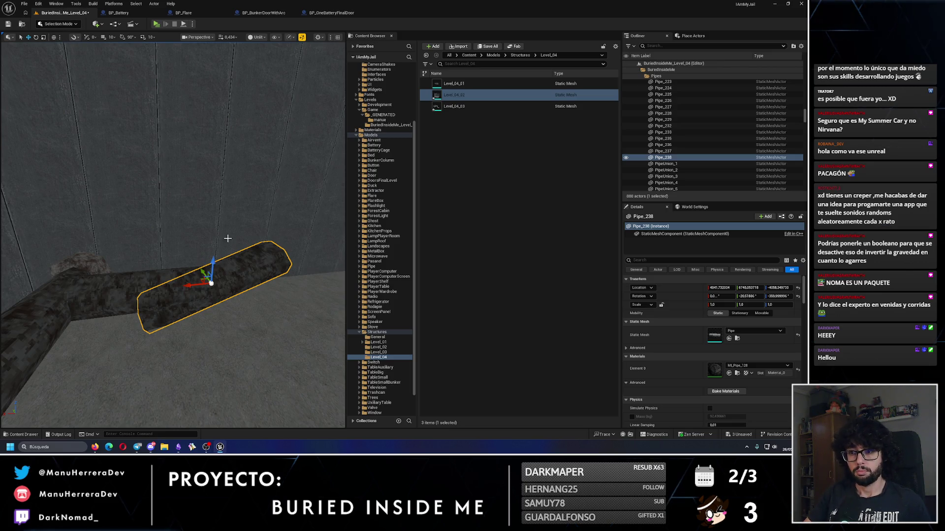
drag(213, 263, 211, 255)
scroll(209, 250, up, 5)
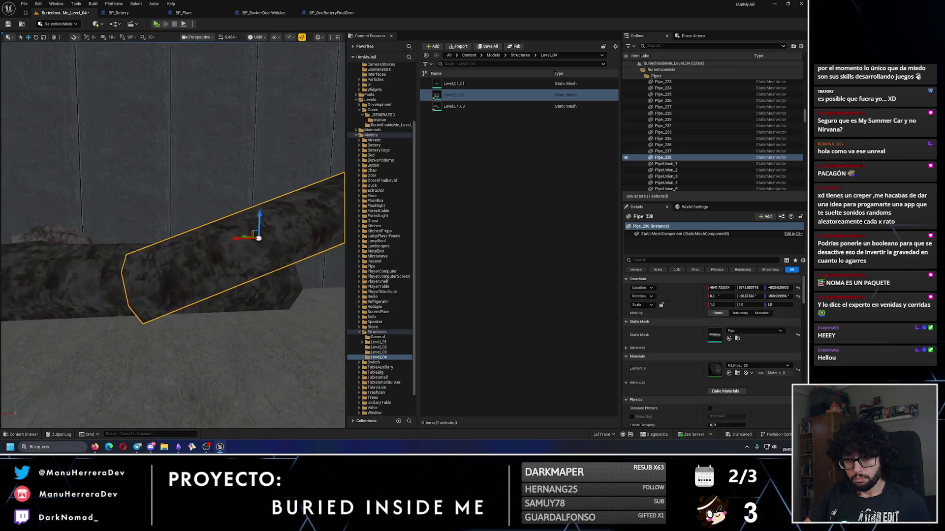
mouse_move(248, 245)
mouse_down()
mouse_move(138, 244)
mouse_move(247, 250)
mouse_move(271, 236)
mouse_move(276, 202)
mouse_move(276, 225)
mouse_up()
Face the pipe along the wall and add the neighbouring pipe union to the selection.
scroll(270, 236, down, 5)
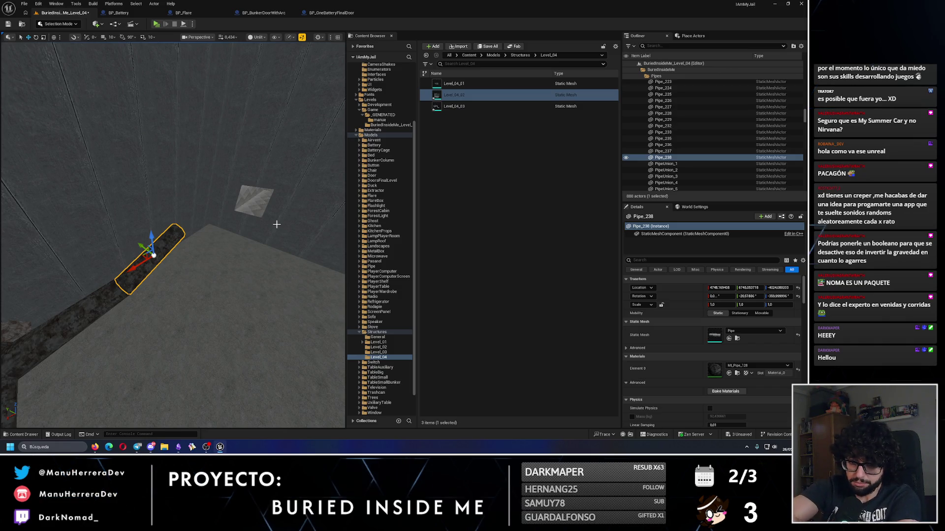
scroll(265, 225, up, 10)
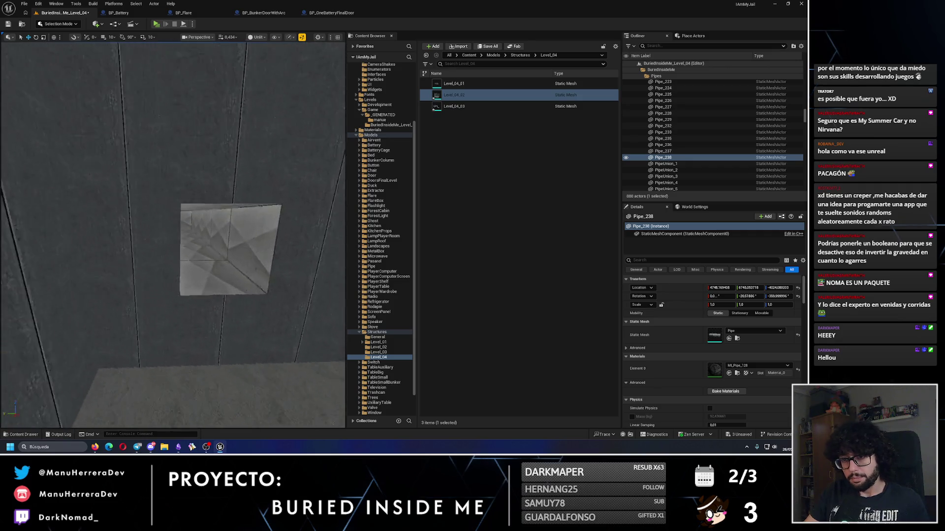
scroll(172, 235, down, 10)
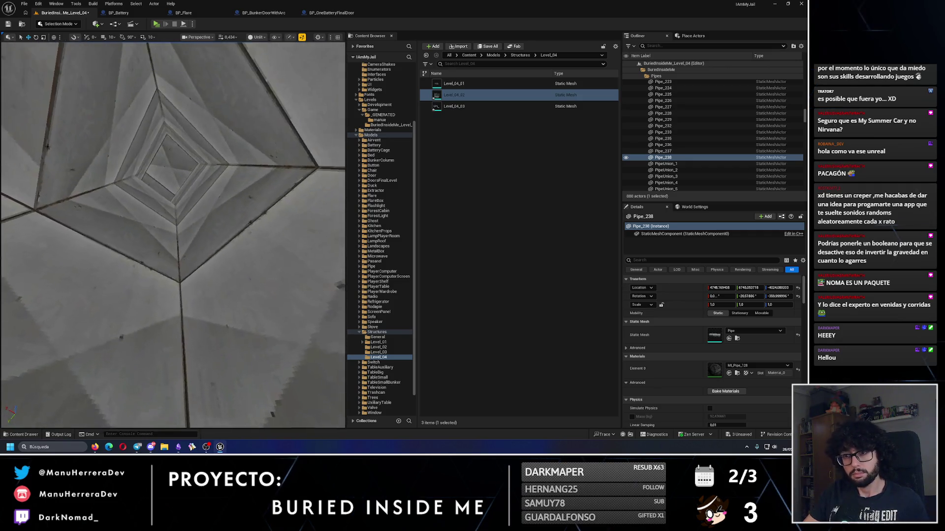
scroll(263, 224, up, 8)
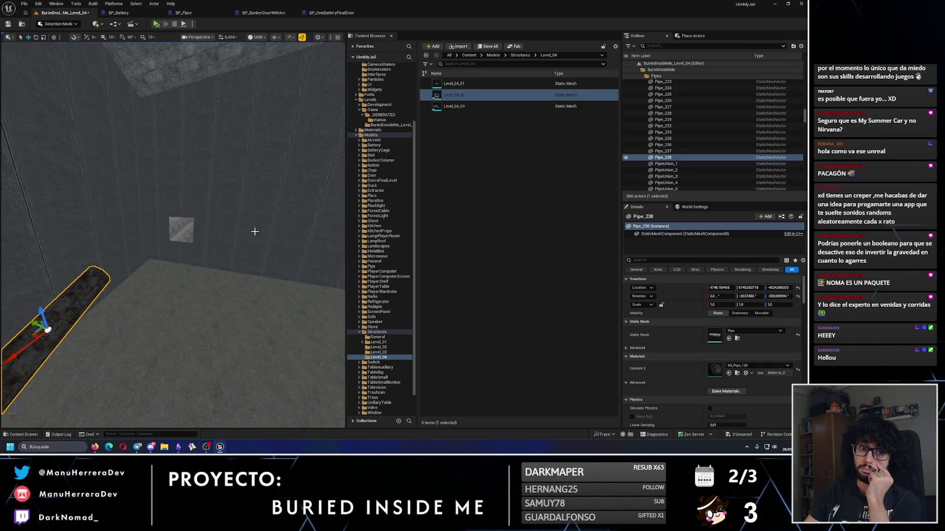
drag(254, 232, 282, 232)
mouse_move(199, 252)
mouse_down()
mouse_move(187, 246)
mouse_move(163, 260)
mouse_up()
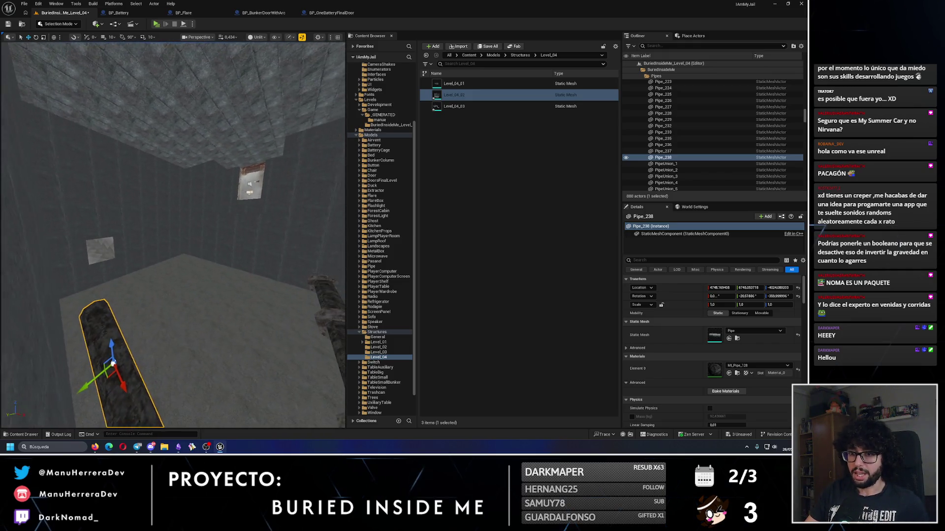
mouse_move(112, 364)
mouse_down()
mouse_move(89, 319)
mouse_move(99, 300)
mouse_up()
ctrl+click(98, 286)
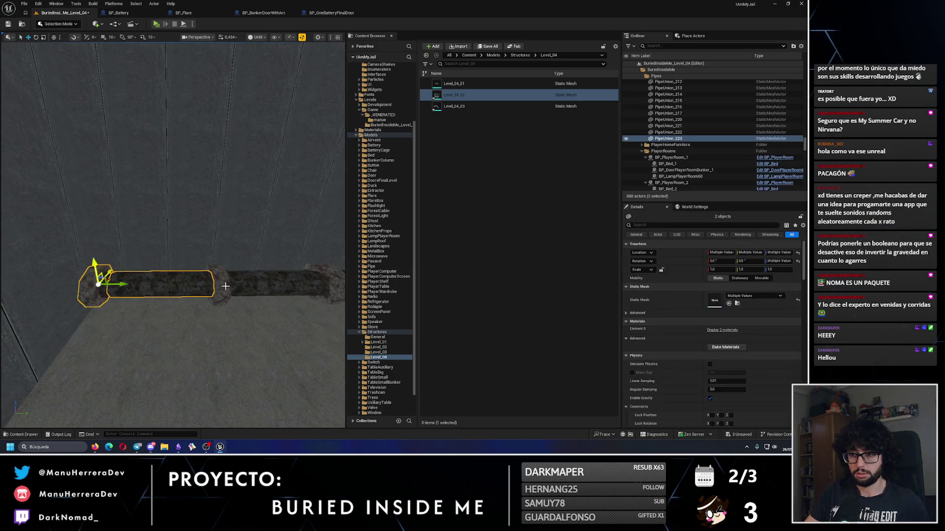
Duplicate seven selected pipes and unions upward, then delete the bad copy.
ctrl+click(254, 283)
drag(254, 283, 236, 291)
ctrl+click(173, 259)
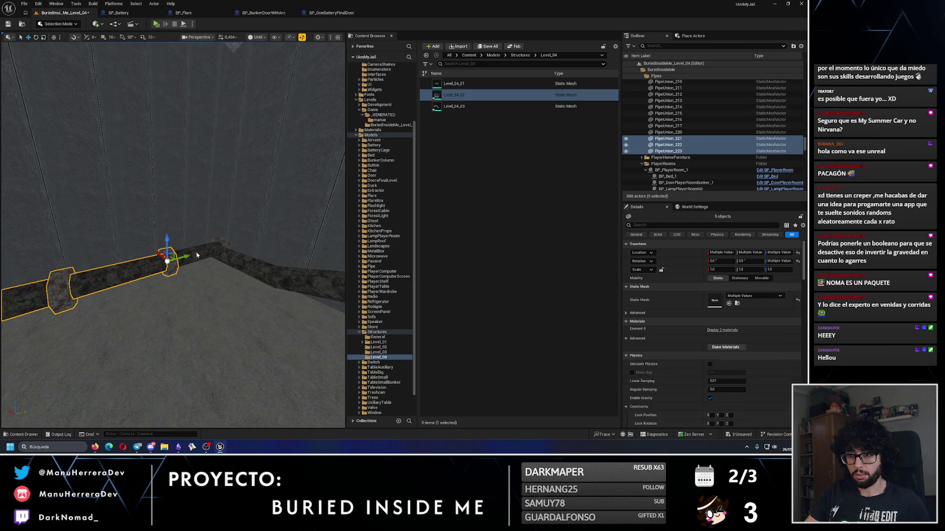
ctrl+click(224, 245)
drag(224, 245, 212, 260)
mouse_move(151, 235)
alt+mouse_down()
mouse_move(131, 194)
mouse_move(89, 199)
mouse_move(177, 199)
mouse_move(197, 217)
mouse_move(177, 205)
alt+mouse_up()
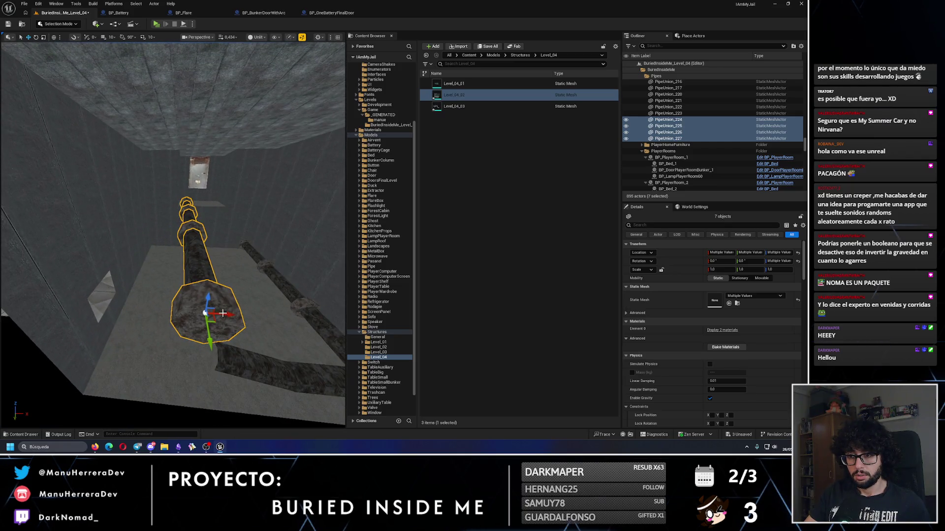
mouse_move(161, 326)
mouse_down()
mouse_move(165, 306)
mouse_move(167, 325)
mouse_move(148, 291)
mouse_move(177, 262)
mouse_up()
key(Delete)
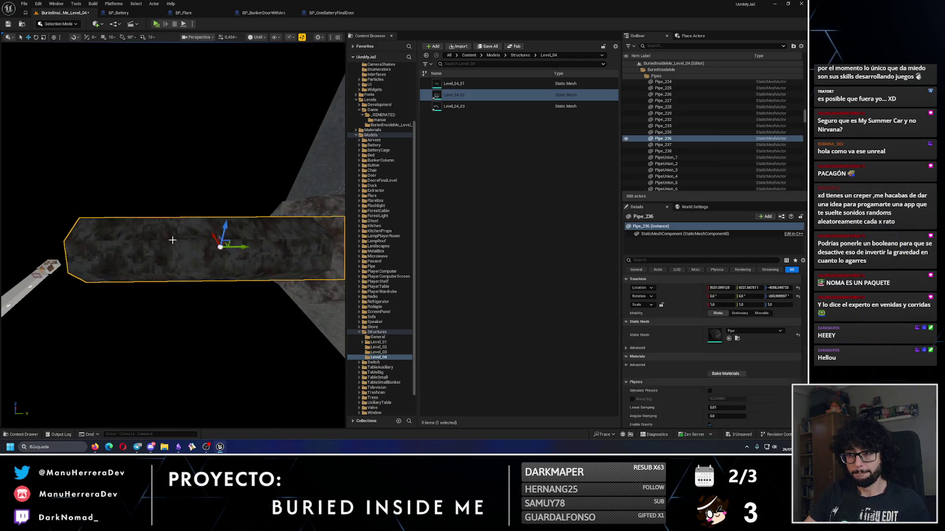
Copy three wall pipe segments a short way along the wall.
click(172, 239)
mouse_move(147, 227)
mouse_down()
mouse_move(179, 243)
mouse_move(160, 219)
mouse_move(146, 229)
mouse_move(185, 206)
mouse_up()
ctrl+click(184, 204)
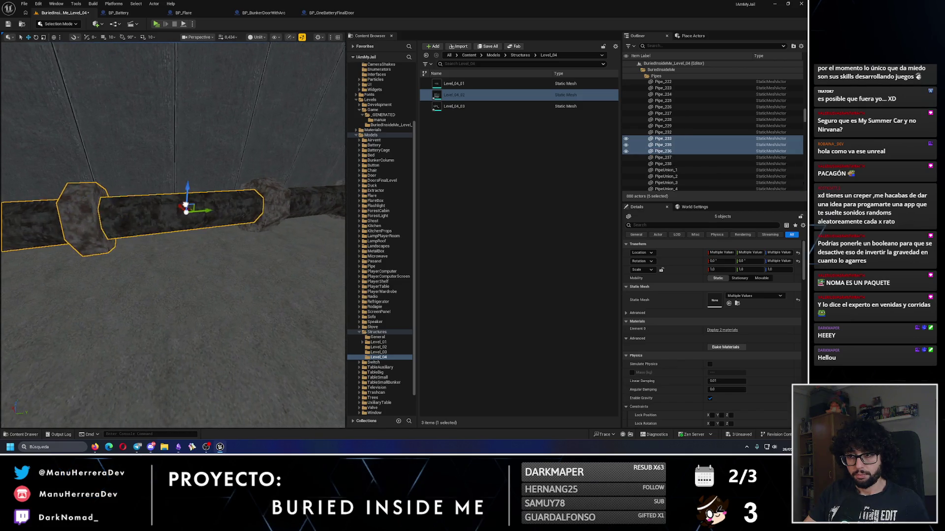
ctrl+click(233, 194)
mouse_move(234, 195)
mouse_down()
mouse_move(255, 194)
mouse_move(232, 212)
mouse_up()
scroll(172, 237, down, 3)
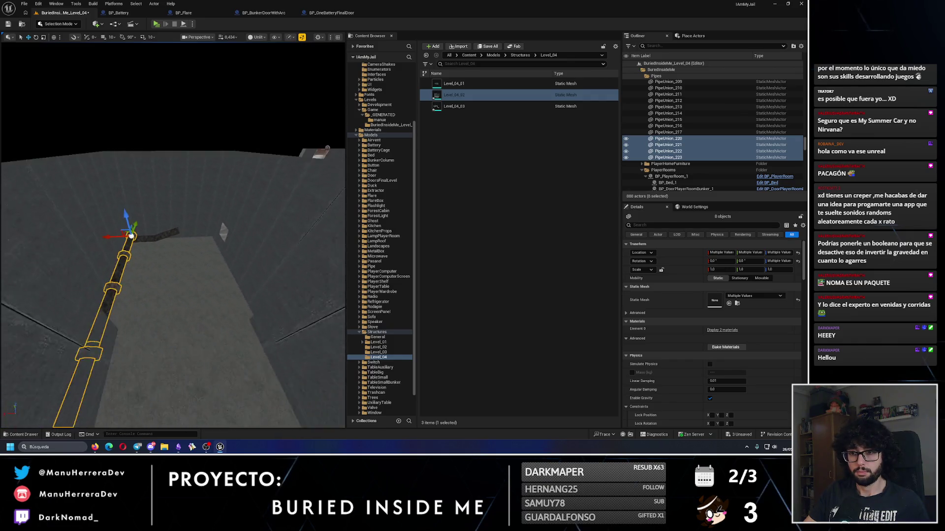
alt+drag(104, 237, 107, 236)
mouse_move(183, 241)
mouse_down()
mouse_move(183, 168)
mouse_move(128, 338)
mouse_up()
mouse_move(196, 363)
mouse_down()
mouse_move(244, 118)
mouse_move(178, 265)
mouse_move(88, 50)
mouse_up()
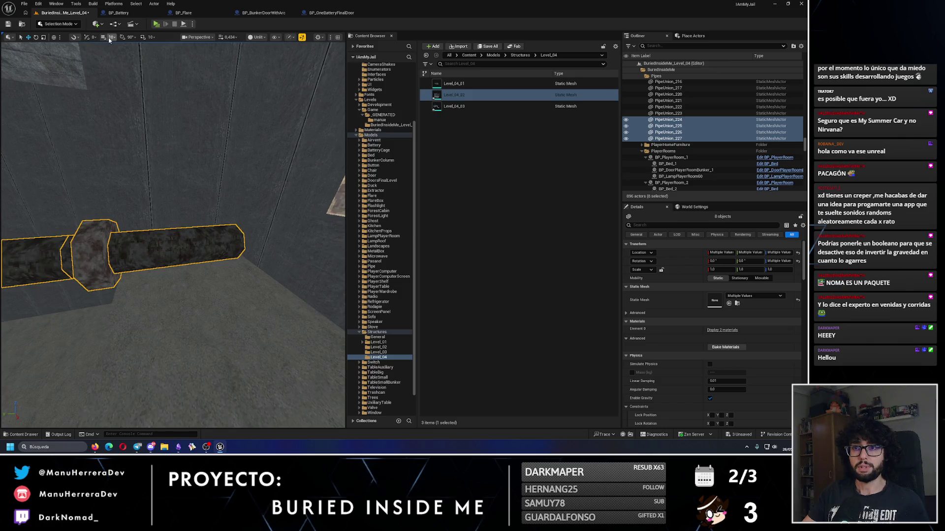
Add a union on the pipe's end, extend the pipe right, then select BP_FlareBox_5 to rotate.
click(103, 238)
mouse_move(79, 257)
mouse_down()
mouse_move(211, 244)
mouse_move(147, 255)
mouse_move(113, 246)
mouse_up()
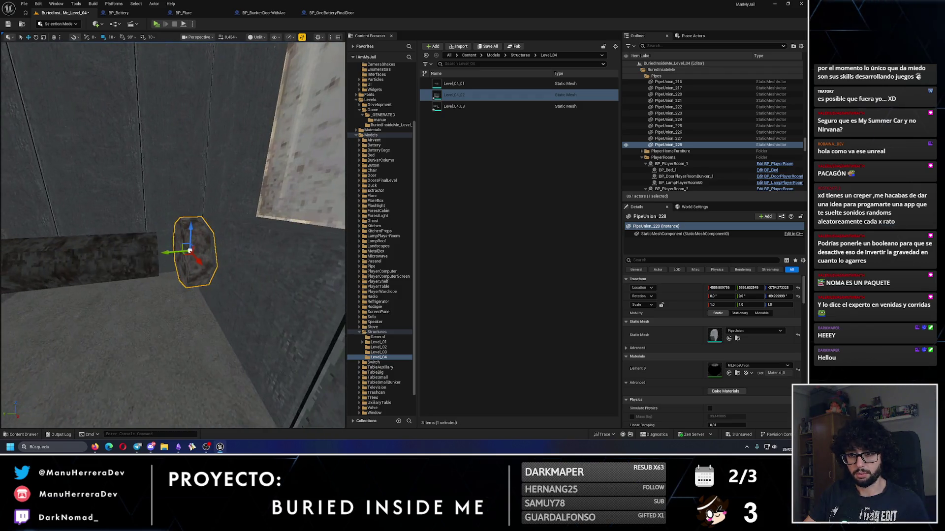
click(107, 245)
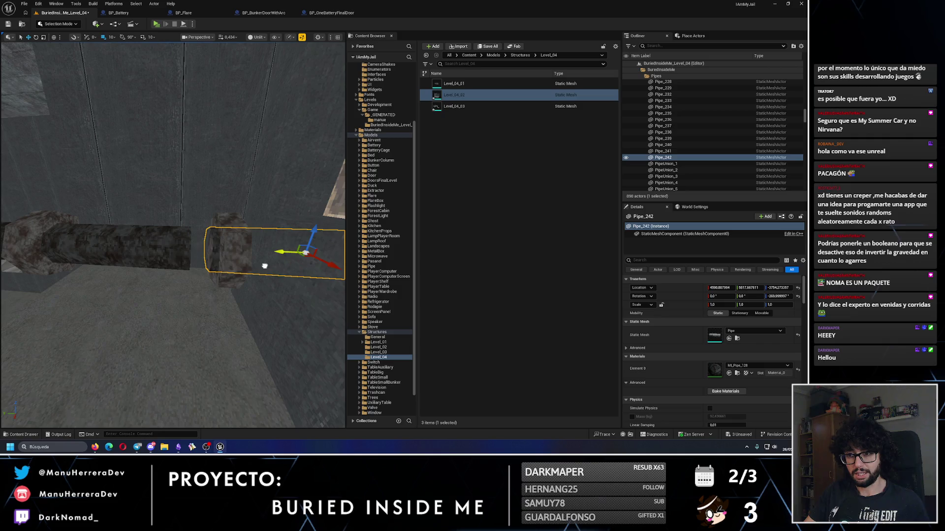
drag(251, 271, 190, 264)
mouse_move(80, 255)
alt+mouse_down()
mouse_move(260, 281)
mouse_move(239, 266)
mouse_move(180, 265)
alt+mouse_up()
mouse_move(245, 273)
mouse_down()
mouse_move(253, 264)
mouse_move(207, 261)
mouse_move(200, 239)
mouse_move(207, 231)
mouse_move(221, 252)
mouse_move(241, 254)
mouse_up()
click(254, 262)
click(197, 248)
key(e)
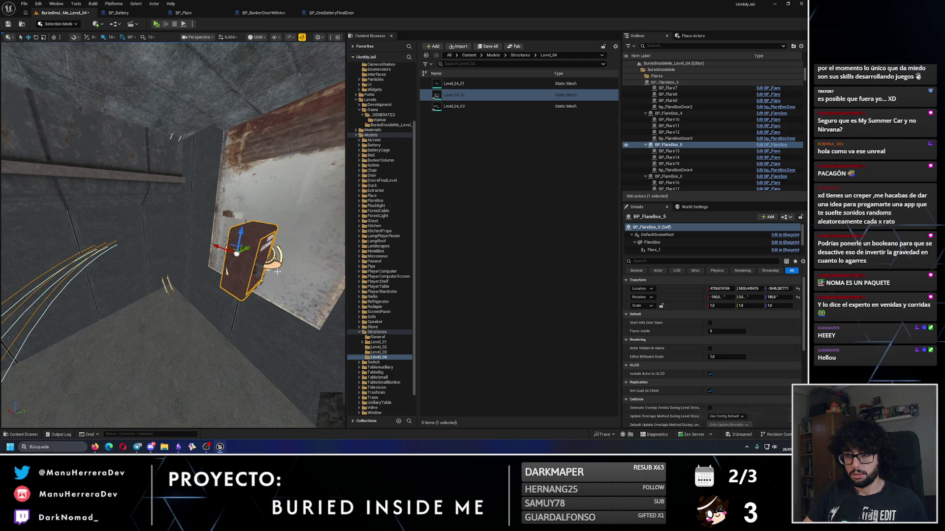
Move BP_FlareBox_5 250 units along X and slide a pipe segment to close the gap.
mouse_move(223, 249)
mouse_down()
mouse_move(190, 243)
mouse_move(154, 217)
mouse_move(169, 211)
mouse_move(294, 268)
mouse_move(306, 196)
mouse_move(207, 199)
mouse_move(196, 177)
mouse_move(211, 147)
mouse_move(231, 177)
mouse_move(157, 280)
mouse_up()
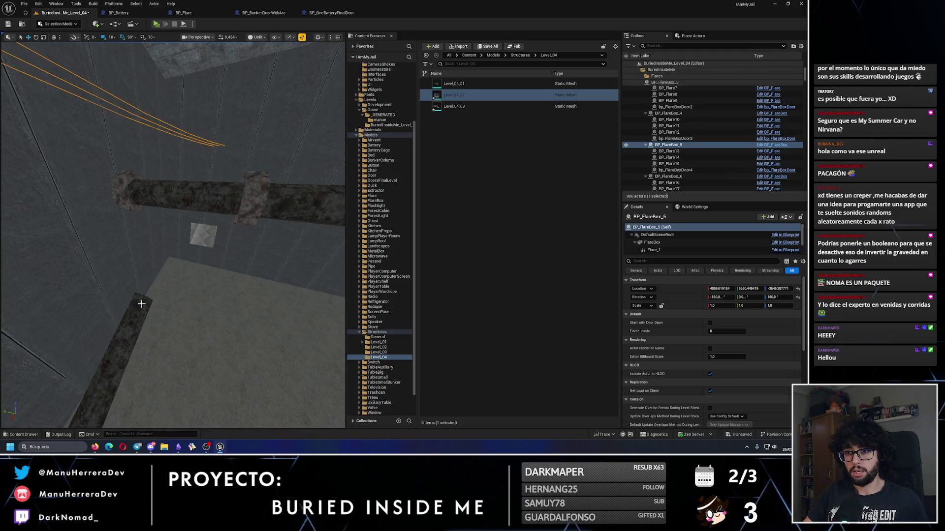
click(141, 304)
mouse_move(140, 294)
mouse_down()
mouse_move(186, 250)
mouse_move(159, 258)
mouse_up()
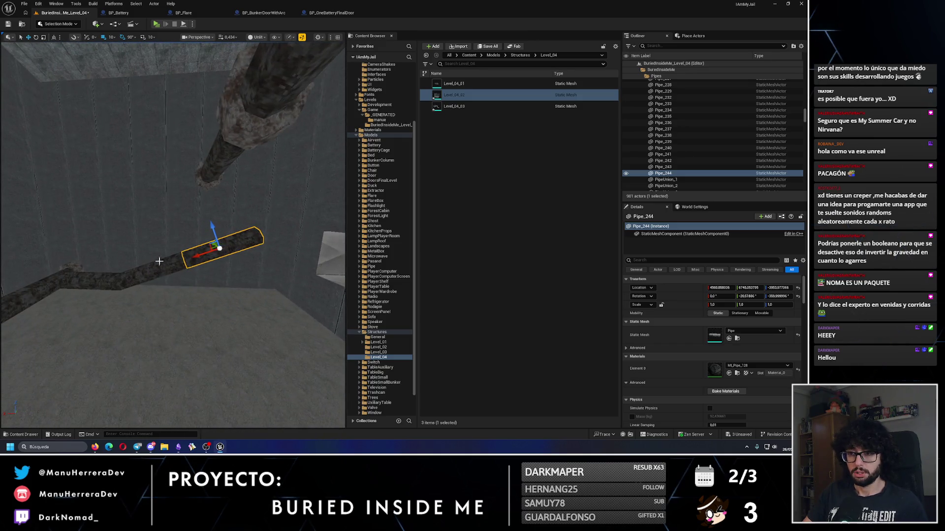
ctrl+click(148, 277)
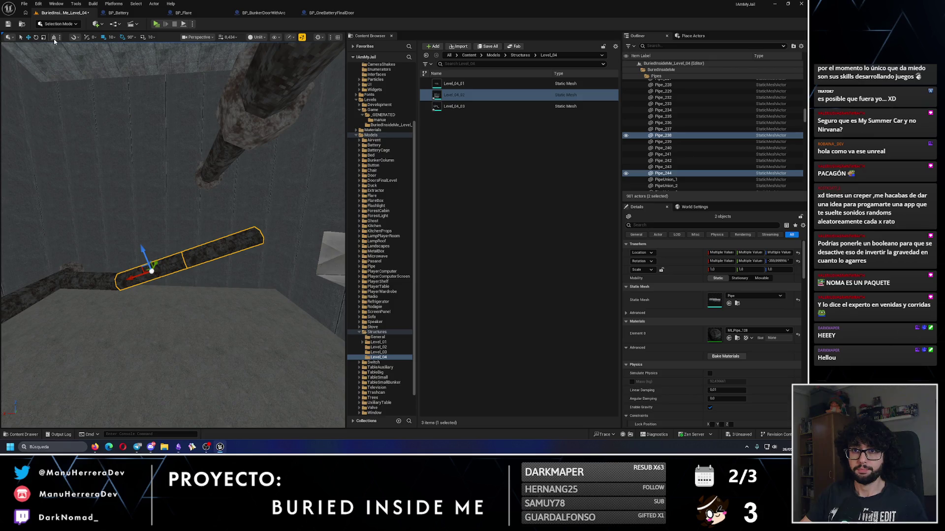
drag(168, 277, 172, 292)
click(169, 277)
click(173, 292)
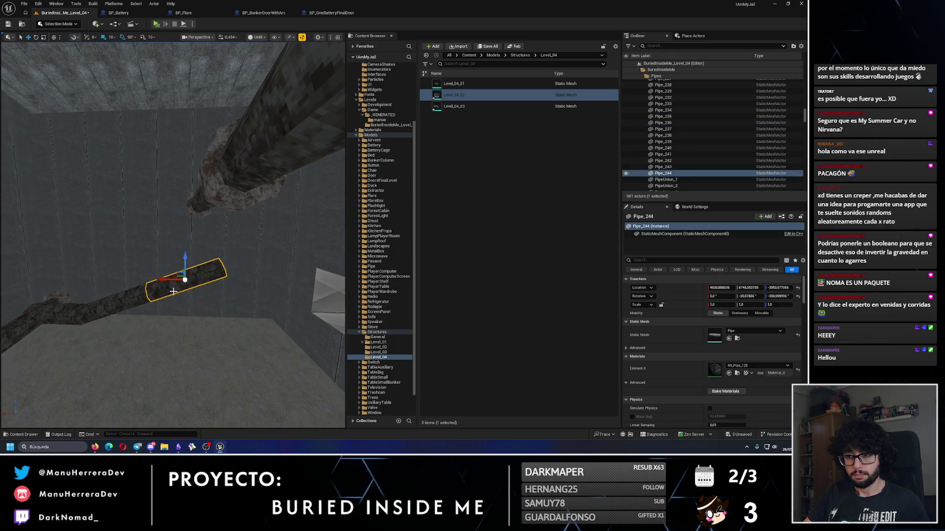
drag(129, 348, 129, 347)
drag(213, 306, 190, 307)
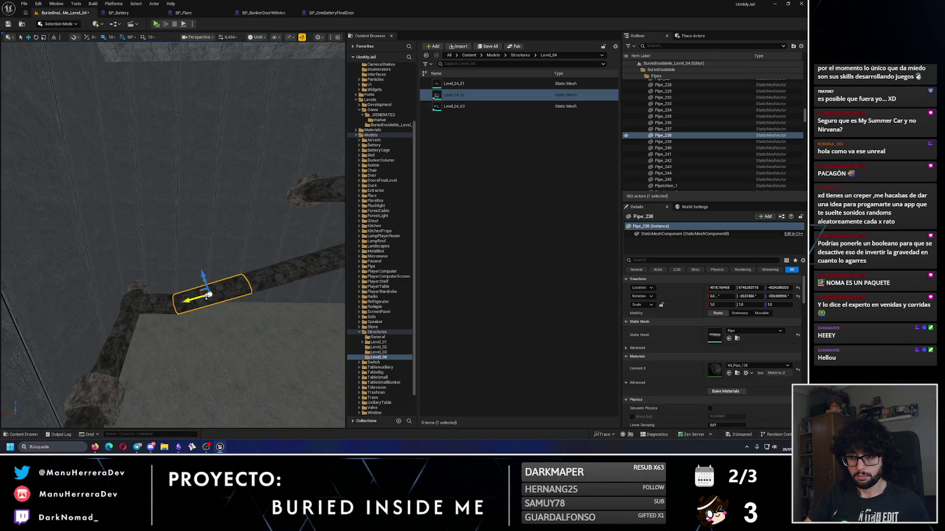
Select four pipe segments, run and stop an Alt+P play-test, then pick the union below the panel.
ctrl+click(166, 304)
ctrl+click(98, 339)
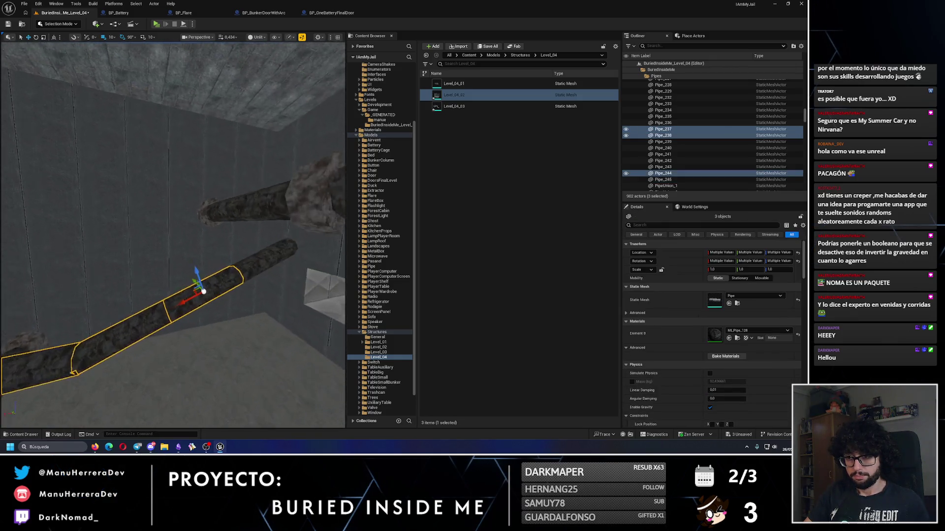
ctrl+click(29, 374)
drag(126, 58, 126, 57)
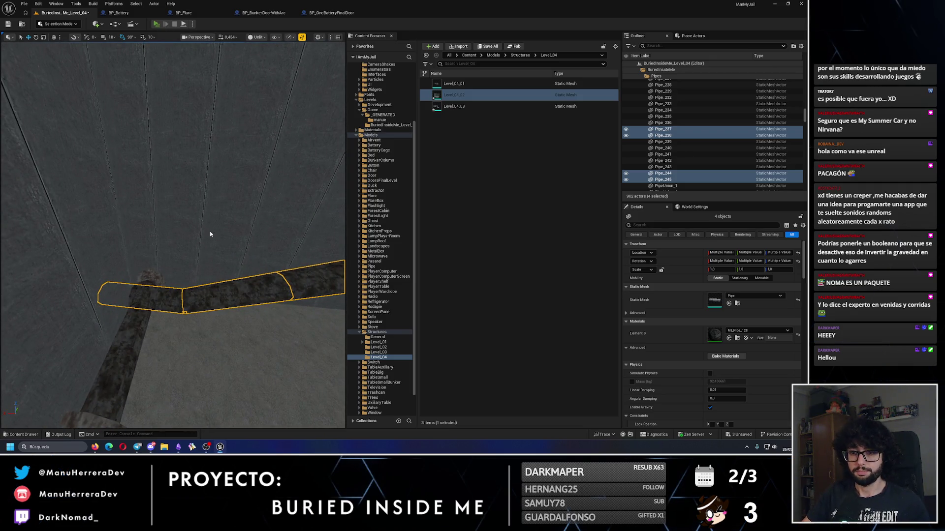
key(alt+p)
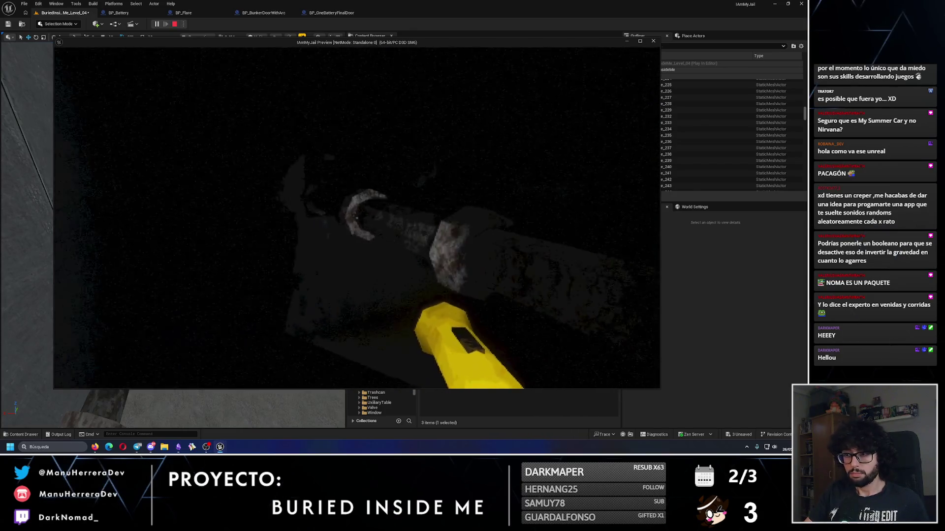
key(Escape)
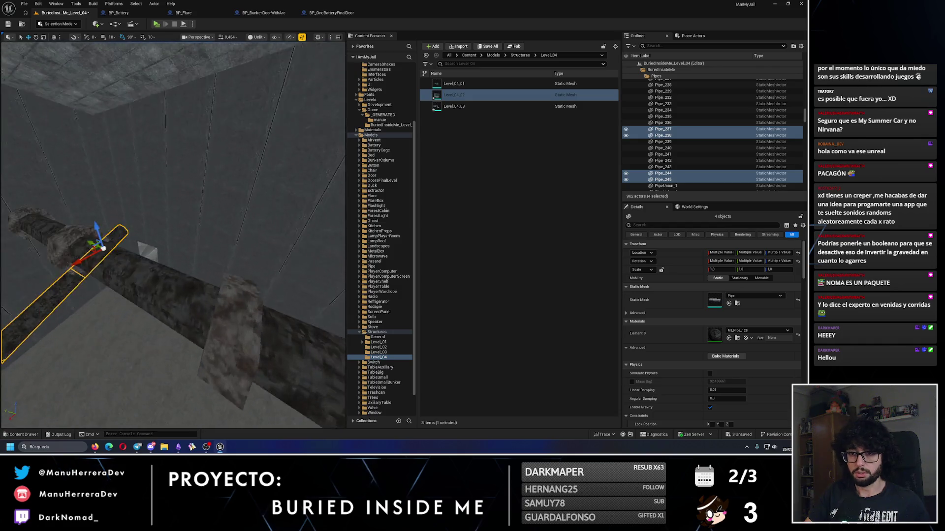
drag(211, 223, 203, 237)
click(211, 245)
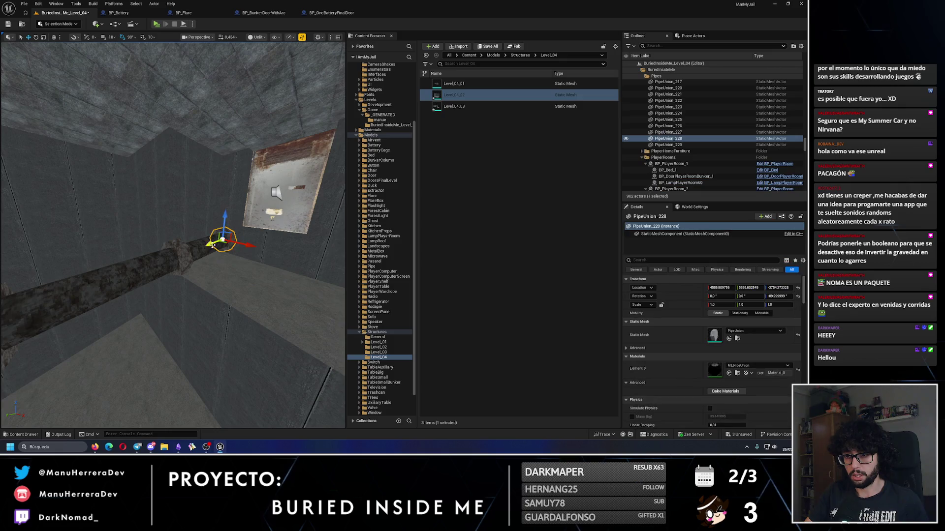
Select the pipes and PipeUnions and duplicate them along the wall.
ctrl+click(170, 274)
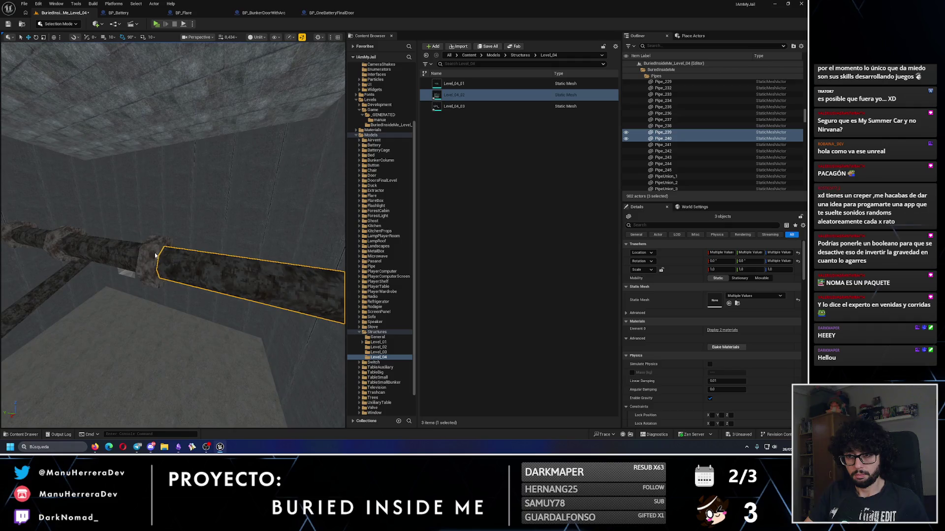
ctrl+click(201, 266)
ctrl+click(175, 257)
ctrl+click(129, 249)
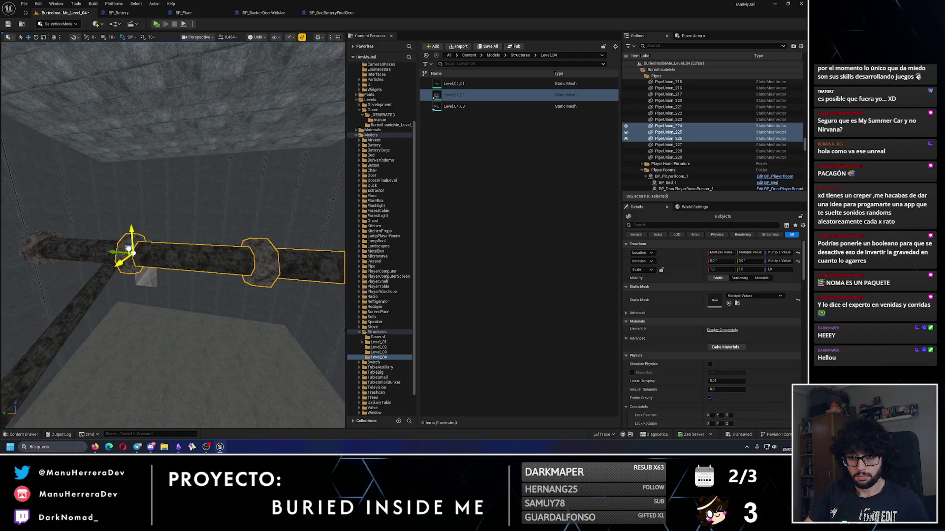
scroll(107, 215, up, 5)
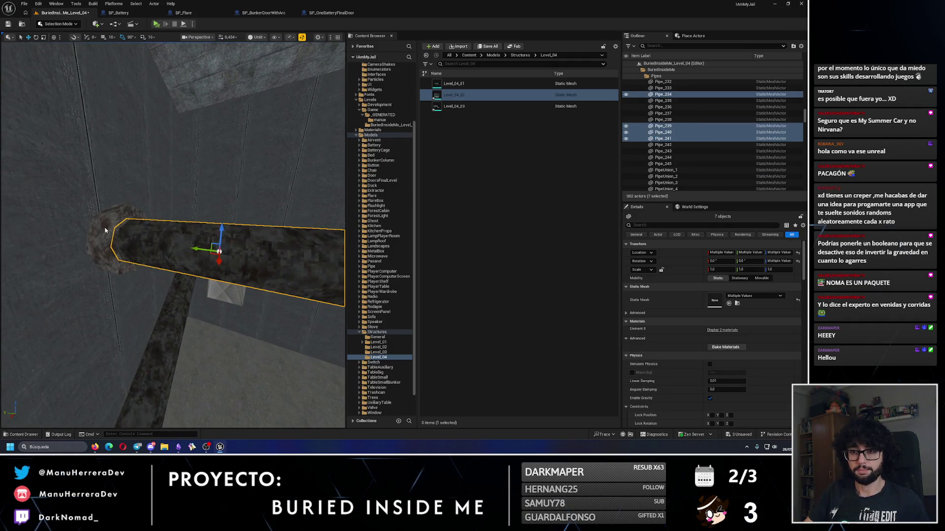
ctrl+click(105, 230)
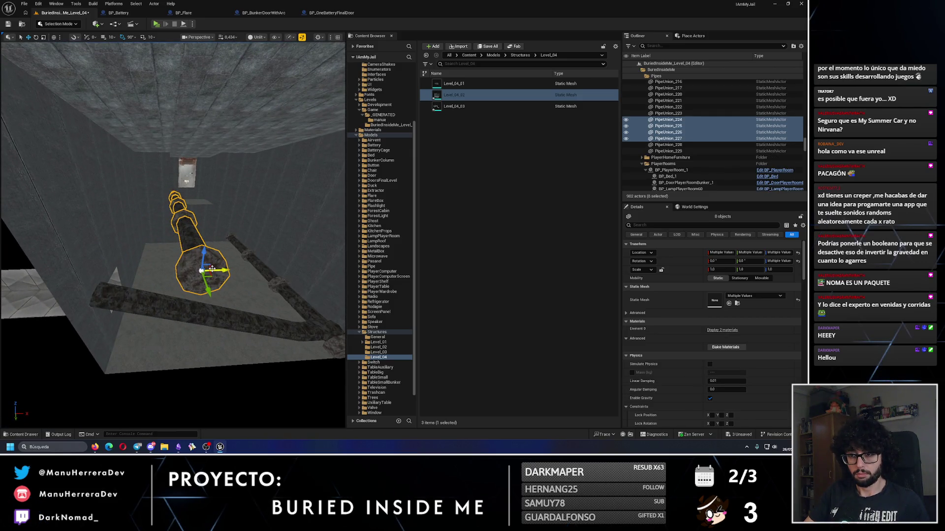
mouse_move(119, 272)
mouse_down()
mouse_move(99, 159)
mouse_move(110, 146)
mouse_move(187, 136)
mouse_move(143, 147)
mouse_up()
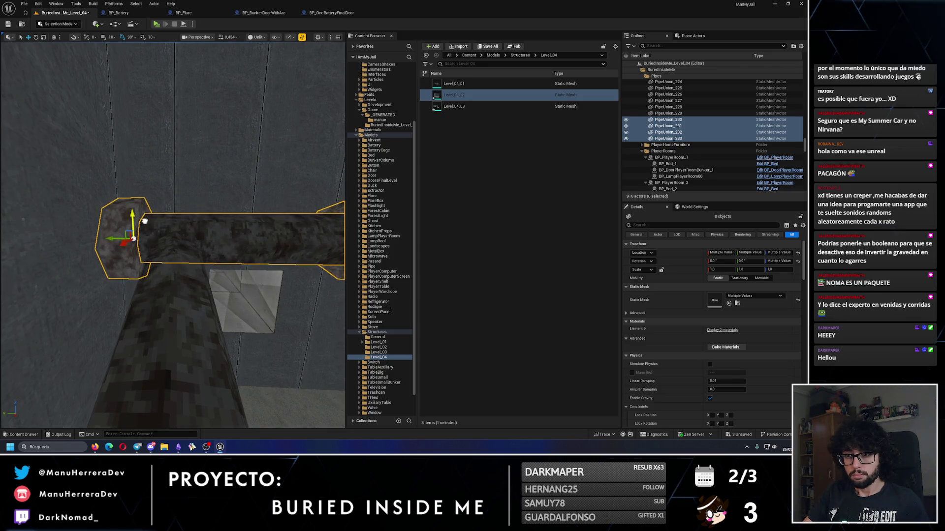
mouse_move(147, 227)
mouse_down()
mouse_move(155, 209)
mouse_move(142, 227)
mouse_move(166, 219)
mouse_move(123, 234)
mouse_move(117, 227)
mouse_up()
Angle the new Pipe_250, play-test the corridor, then reselect the new pipes.
click(117, 227)
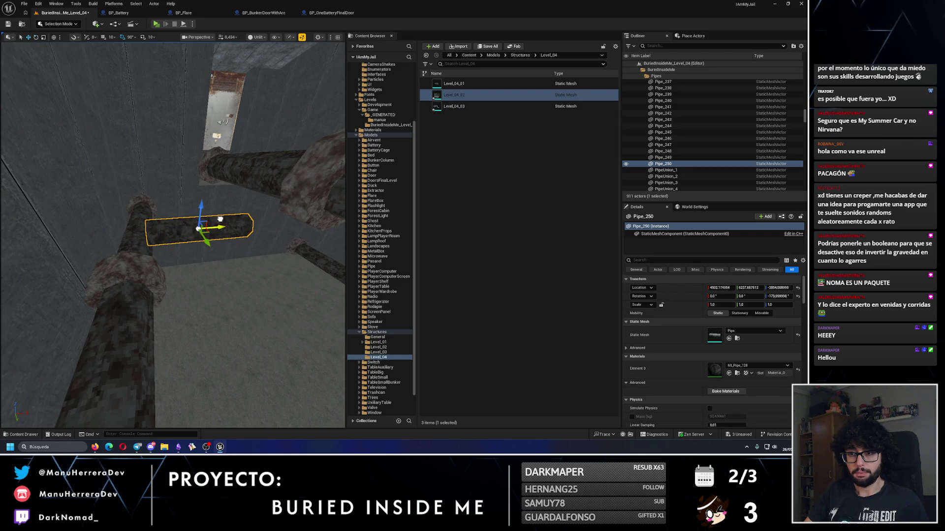
drag(217, 220, 192, 146)
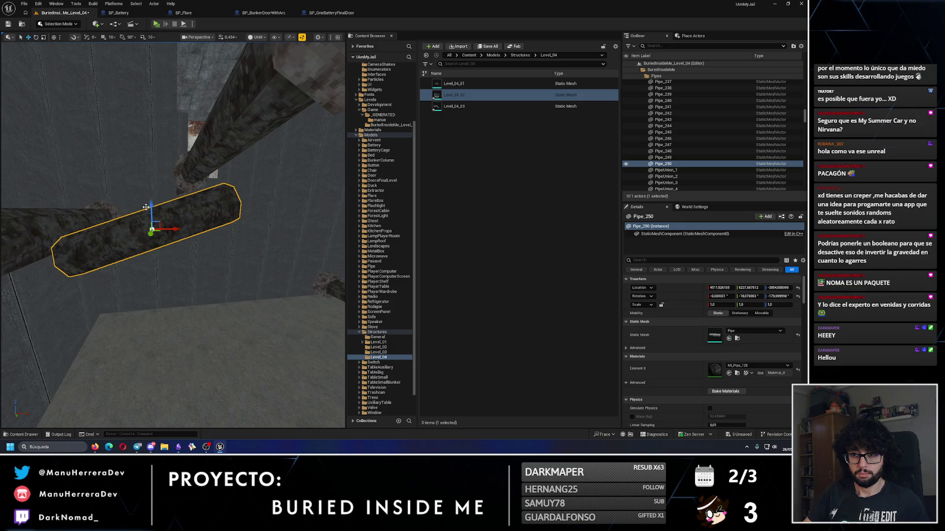
mouse_move(145, 174)
mouse_down()
mouse_move(121, 232)
mouse_move(118, 44)
mouse_up()
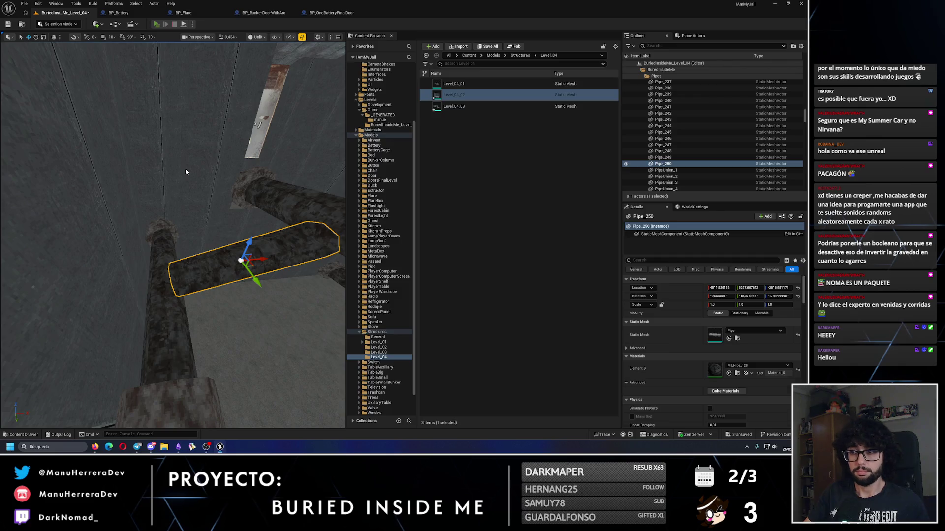
key(alt+p)
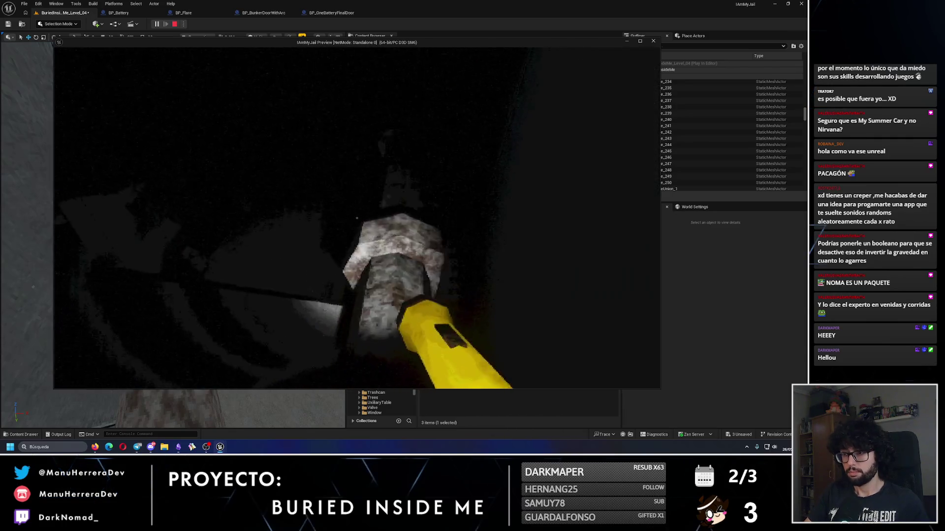
key(Escape)
click(197, 261)
drag(172, 236, 153, 227)
ctrl+click(178, 266)
Frame the selected pipes and add the neighbouring pipe segments and unions to the selection.
key(f)
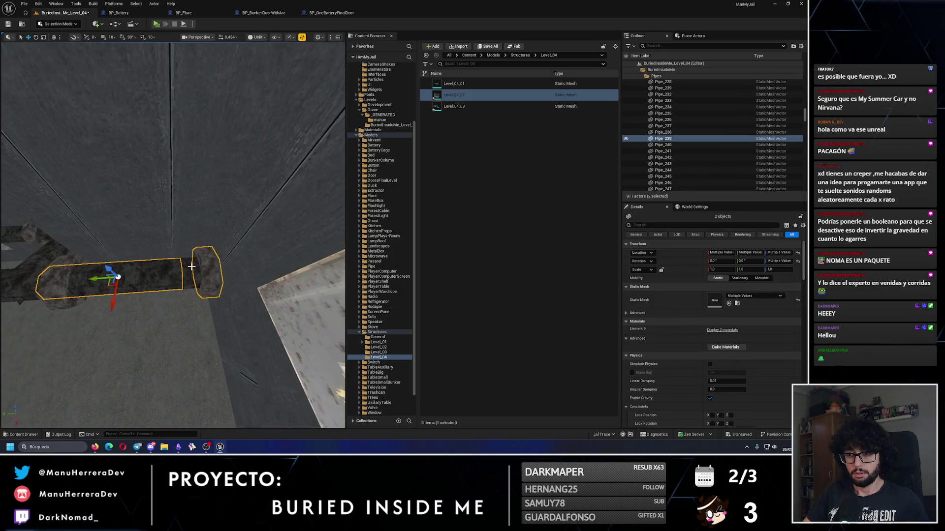
drag(191, 266, 203, 260)
drag(279, 246, 256, 232)
ctrl+click(148, 305)
drag(177, 270, 212, 266)
ctrl+click(178, 264)
ctrl+click(160, 268)
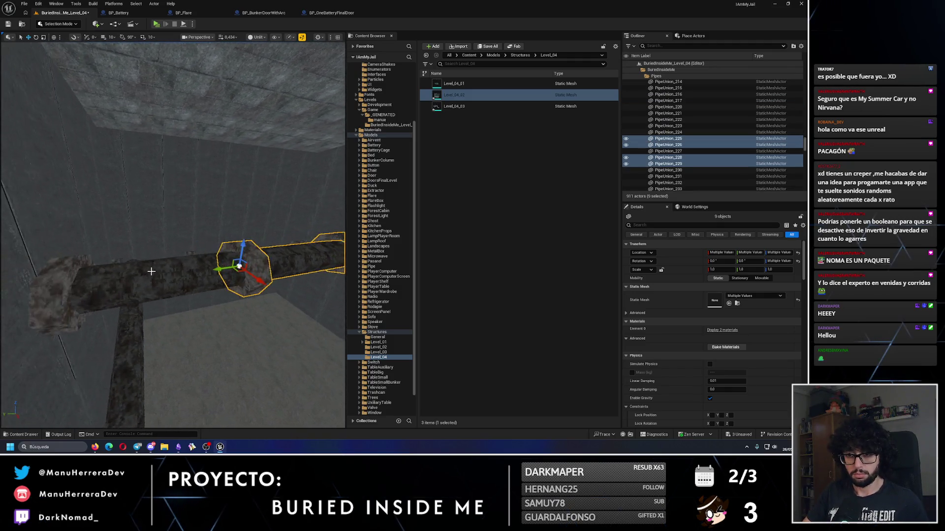
ctrl+click(130, 276)
ctrl+click(83, 284)
drag(82, 284, 82, 284)
Select Pipe_250 alone and orbit around it, including from above, to check its joints.
drag(149, 246, 174, 270)
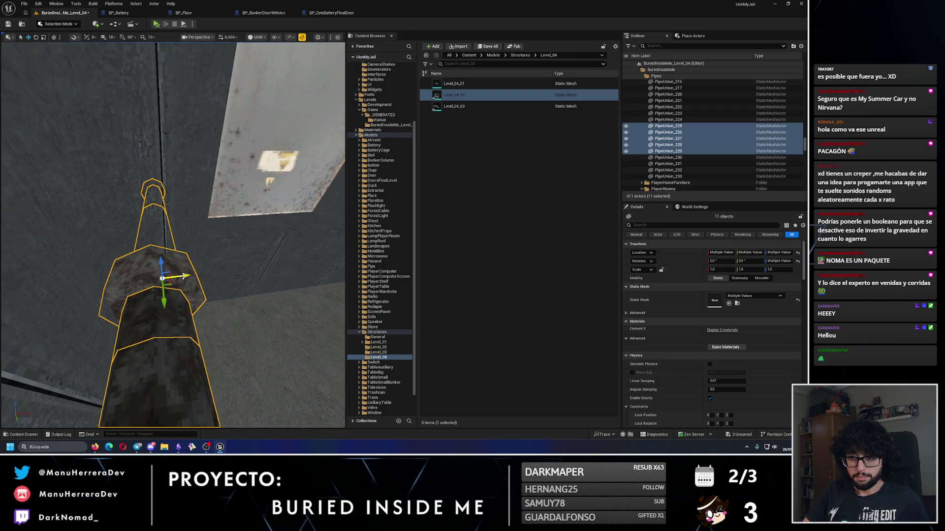
mouse_move(198, 277)
mouse_down()
mouse_move(231, 218)
mouse_move(268, 228)
mouse_move(250, 261)
mouse_move(235, 264)
mouse_move(236, 230)
mouse_up()
click(231, 218)
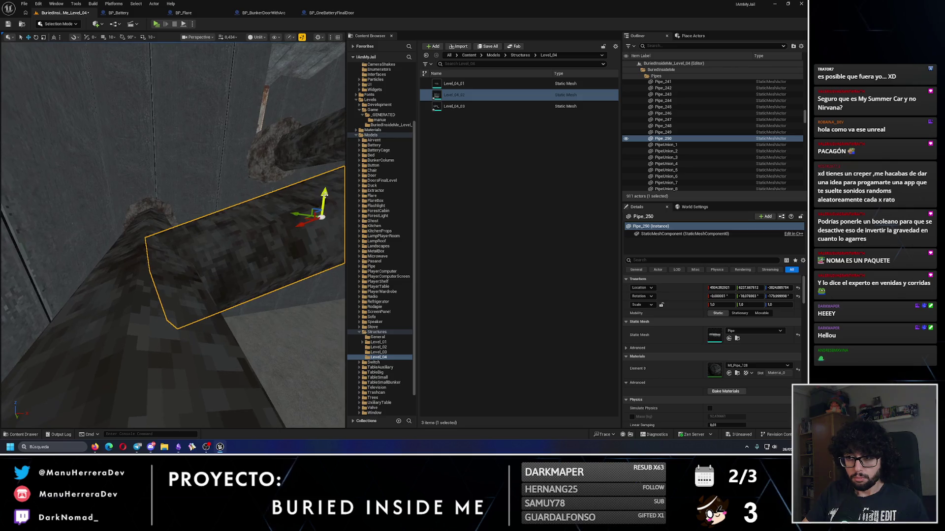
drag(306, 227, 298, 223)
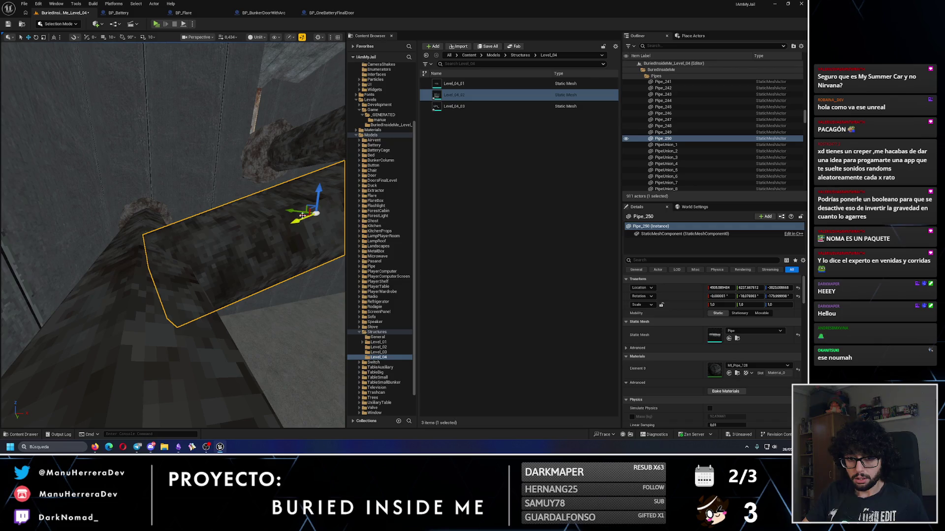
mouse_move(173, 236)
mouse_down()
mouse_move(142, 286)
mouse_move(215, 3)
mouse_up()
Run and stop a standalone Alt+P play-test, then select Pipe_250.
key(alt+p)
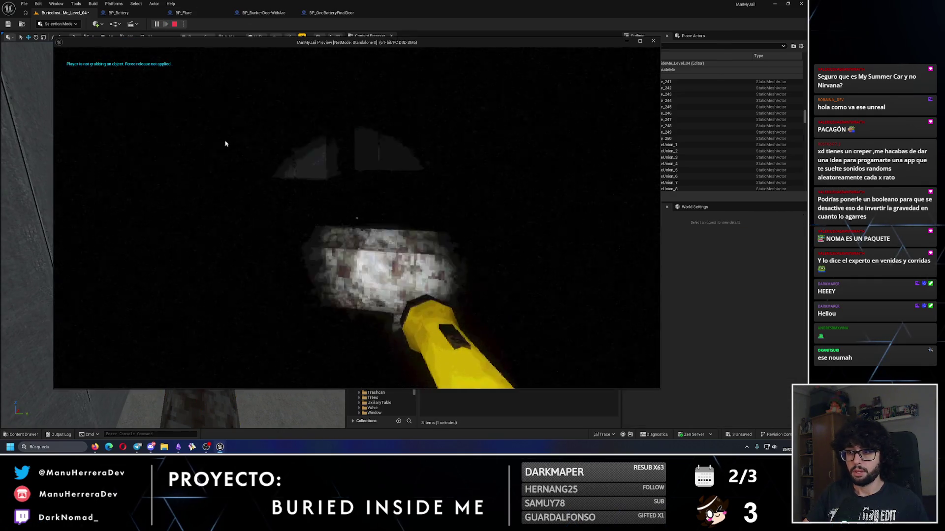
click(373, 147)
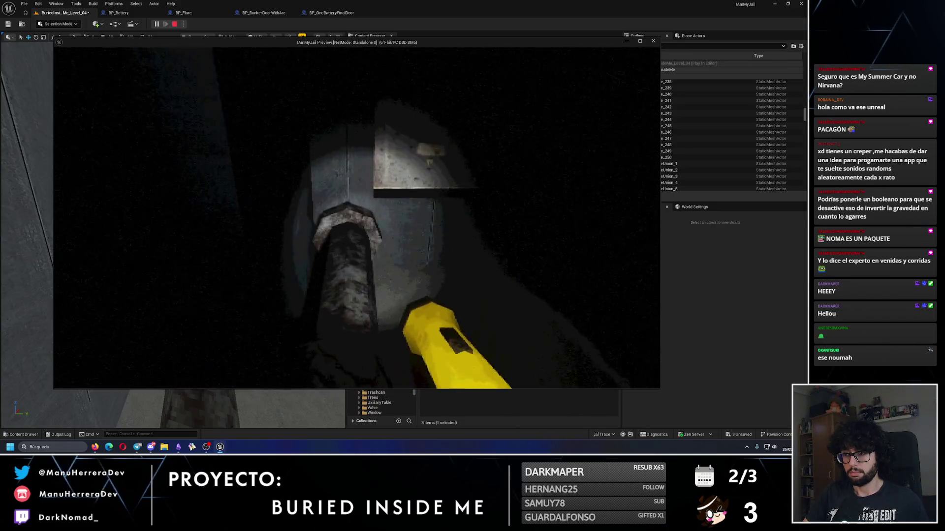
key(Escape)
click(114, 226)
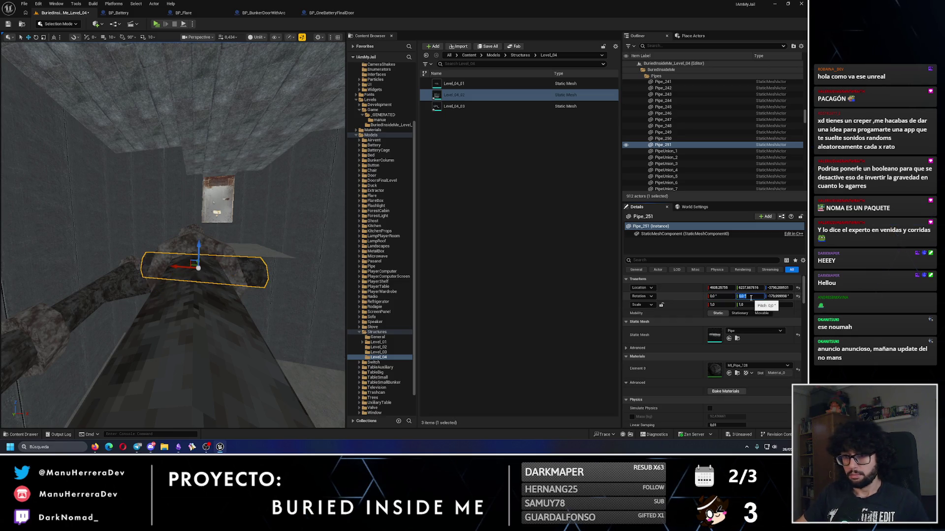
Commit the new pipe's 0 rotation, duplicate it along the run, and delete PipeUnion_234.
click(710, 314)
key(f)
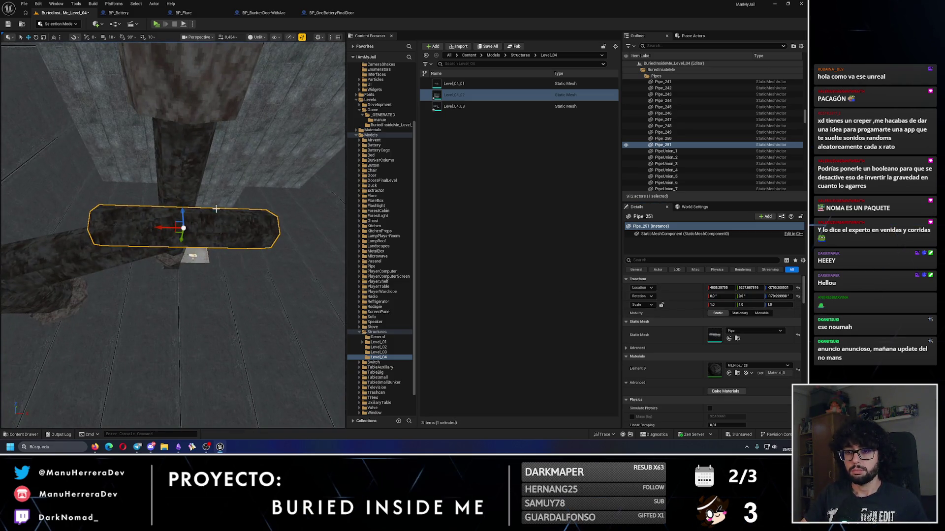
drag(236, 234, 240, 234)
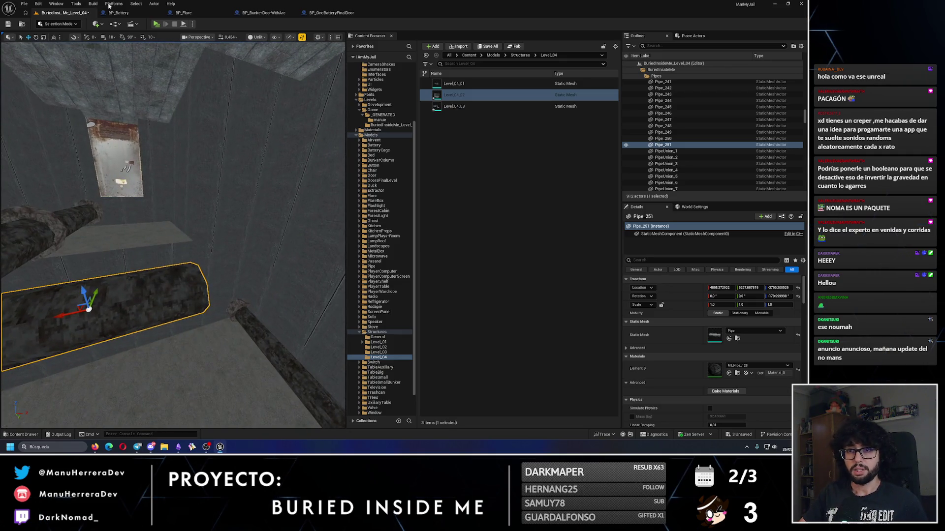
mouse_move(129, 272)
mouse_down()
mouse_move(270, 274)
mouse_move(212, 274)
mouse_move(222, 300)
mouse_move(250, 304)
mouse_move(196, 300)
mouse_move(216, 278)
mouse_move(181, 259)
mouse_up()
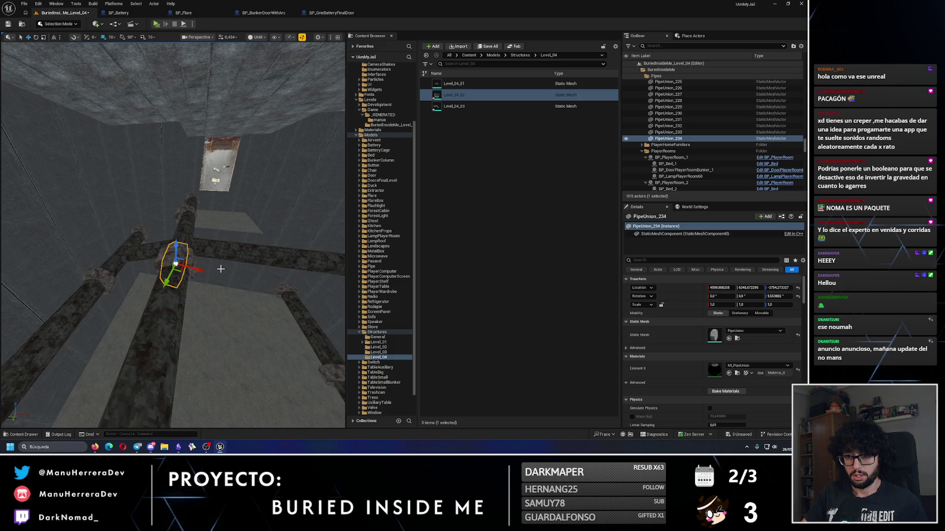
key(Delete)
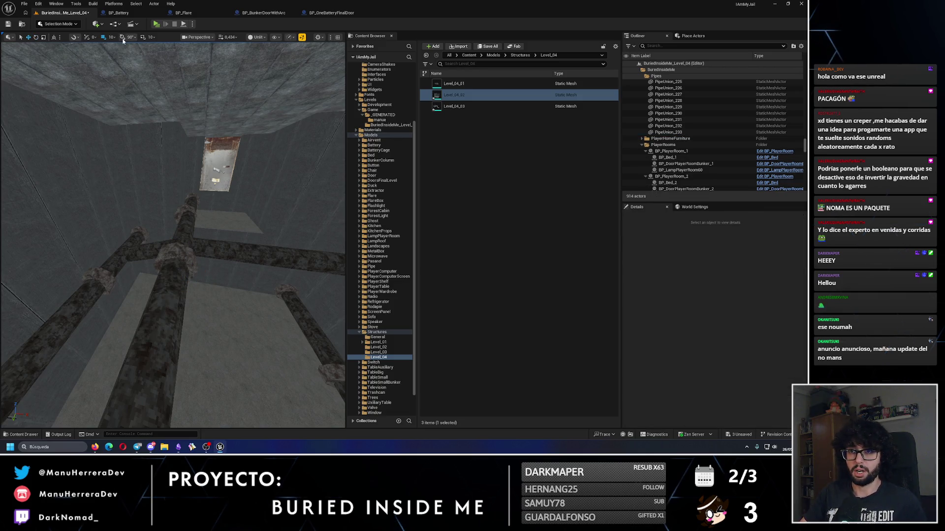
Slide PipeUnion_237 along X onto the pipe joint and undo Pipe_238's accidental tilt.
click(181, 255)
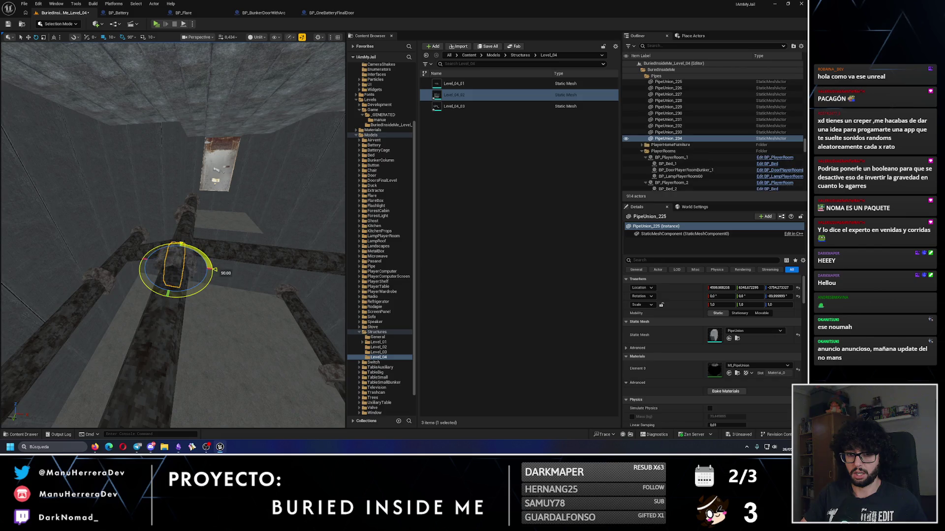
drag(157, 288, 157, 288)
drag(193, 248, 194, 249)
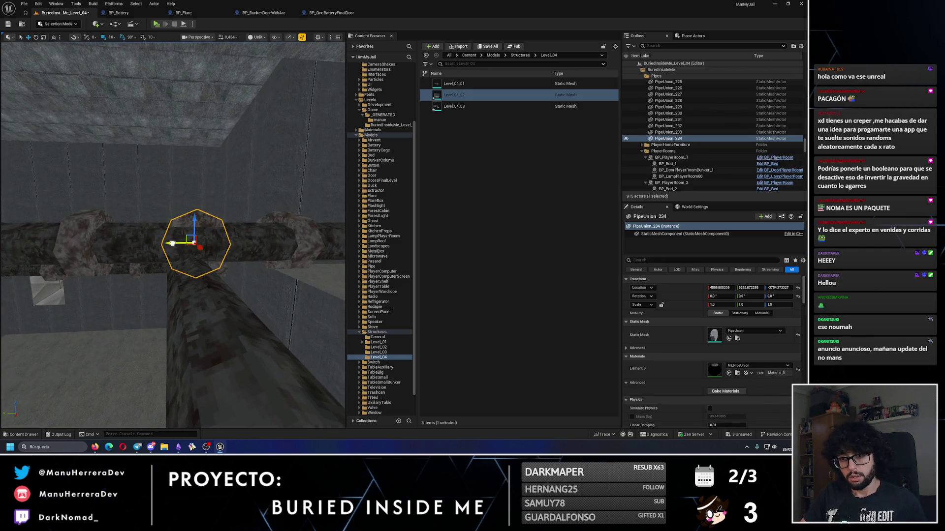
scroll(169, 243, up, 2)
mouse_move(180, 281)
mouse_down()
mouse_move(192, 280)
mouse_move(173, 253)
mouse_up()
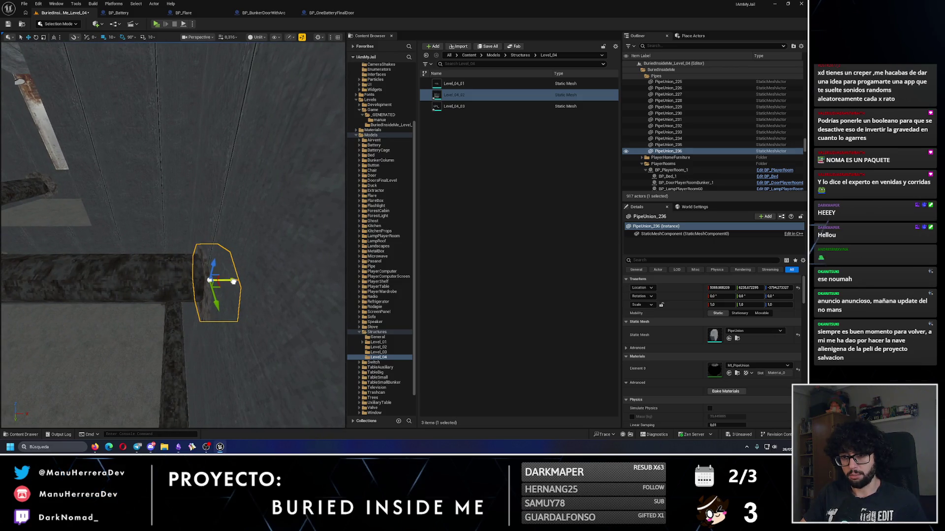
drag(216, 286, 216, 285)
click(134, 205)
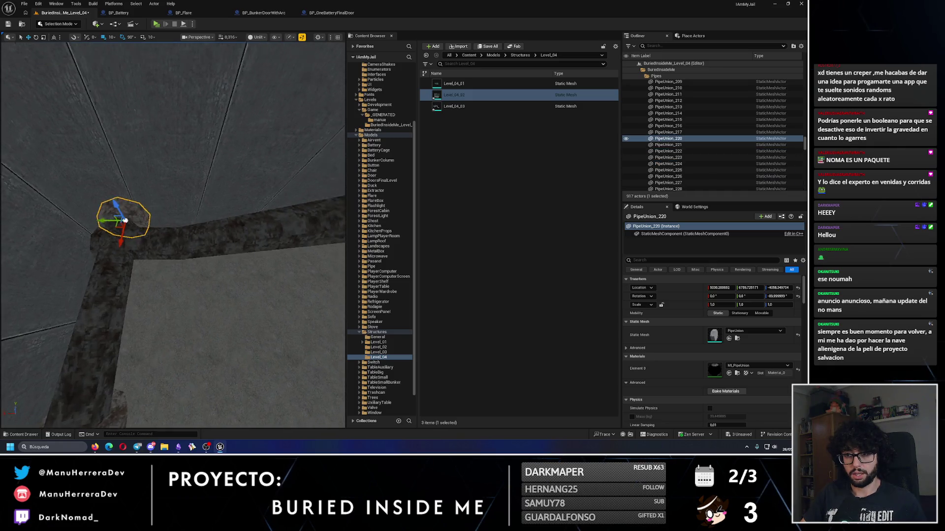
drag(142, 218, 172, 259)
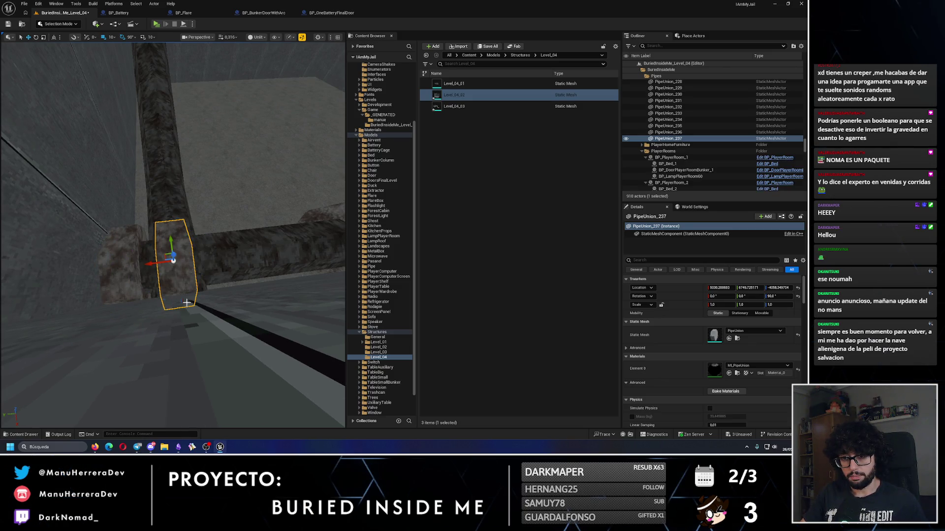
mouse_move(167, 201)
mouse_down()
mouse_move(221, 264)
mouse_move(170, 270)
mouse_move(163, 212)
mouse_move(131, 190)
mouse_move(126, 220)
mouse_move(190, 252)
mouse_move(232, 241)
mouse_move(266, 206)
mouse_up()
click(261, 201)
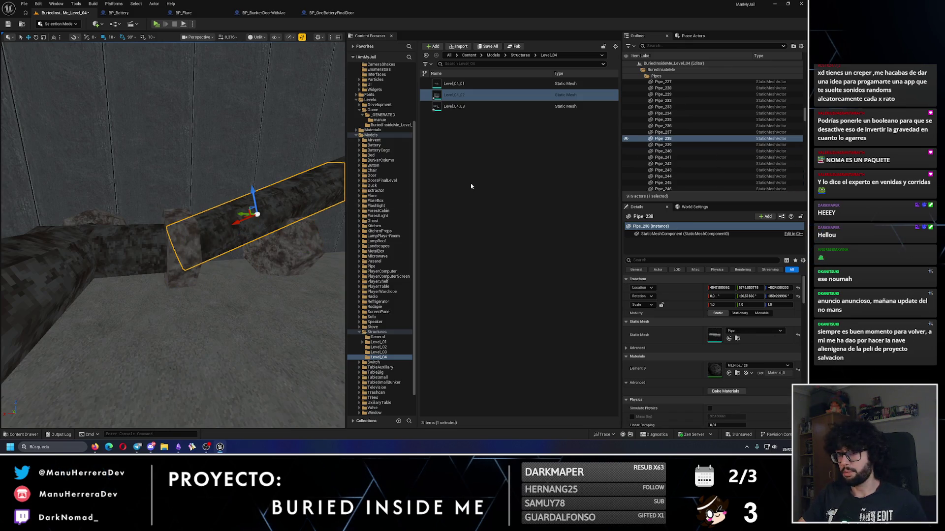
key(ctrl+z)
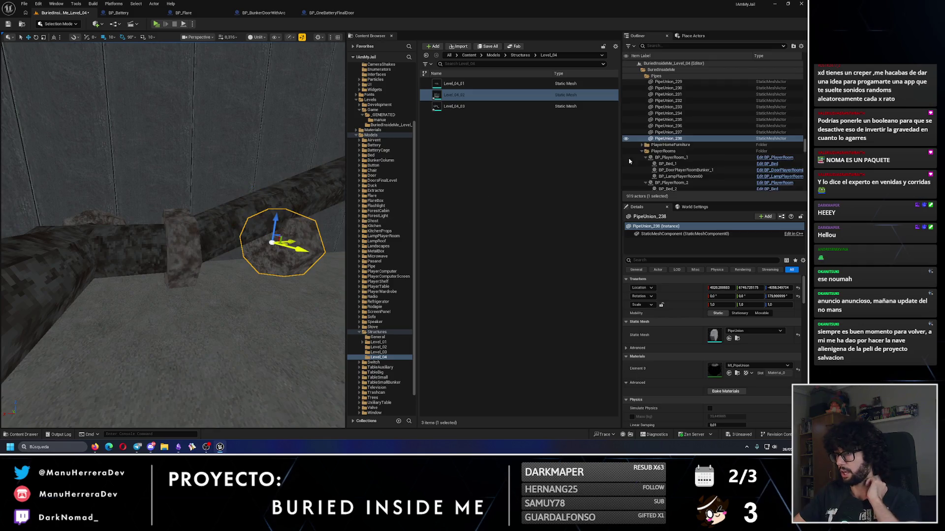
Attach PipeUnion_238 to Pipe_238 in the Outliner and set its Location Z to 0.
scroll(665, 164, down, 10)
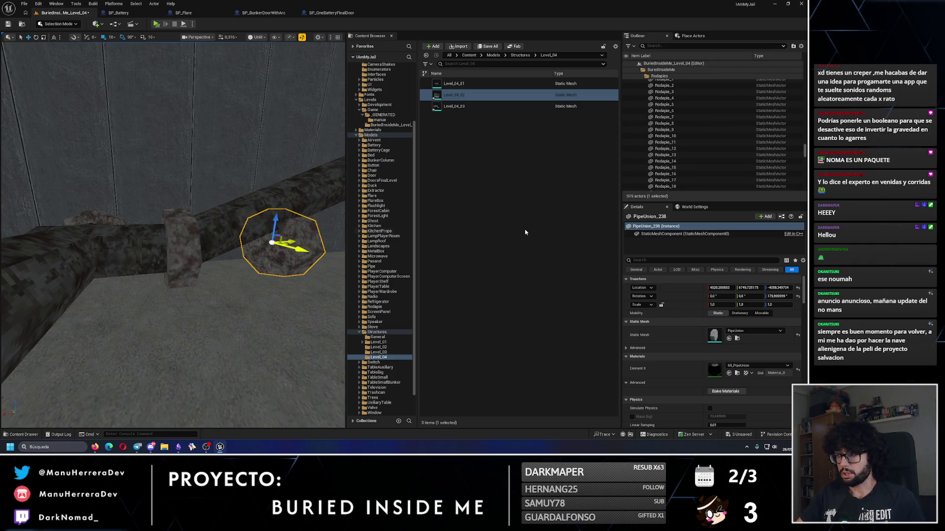
click(294, 263)
mouse_move(671, 117)
mouse_down()
mouse_move(689, 134)
mouse_move(682, 141)
mouse_up()
scroll(671, 116, up, 8)
scroll(671, 117, up, 10)
scroll(689, 134, up, 10)
scroll(689, 134, up, 9)
scroll(682, 141, up, 10)
scroll(682, 141, up, 9)
scroll(682, 141, up, 5)
scroll(682, 141, up, 3)
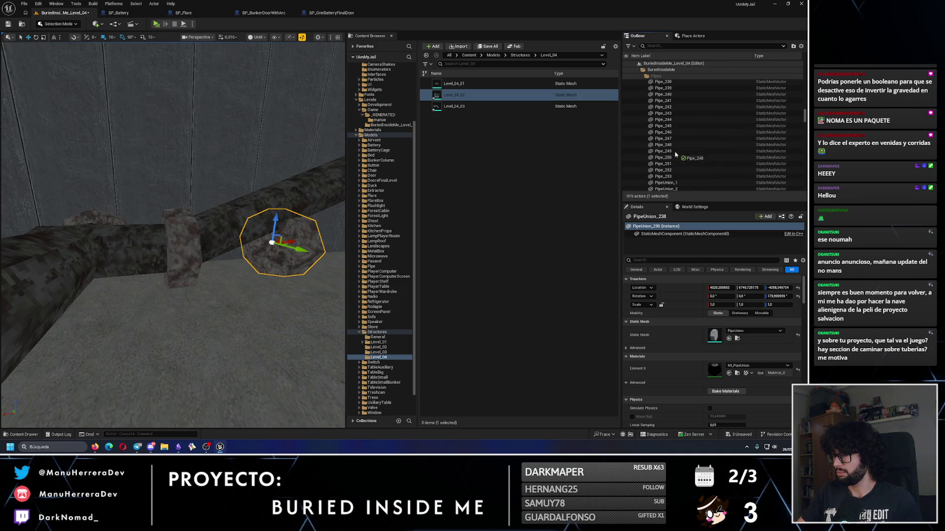
drag(675, 154, 675, 163)
scroll(676, 163, up, 2)
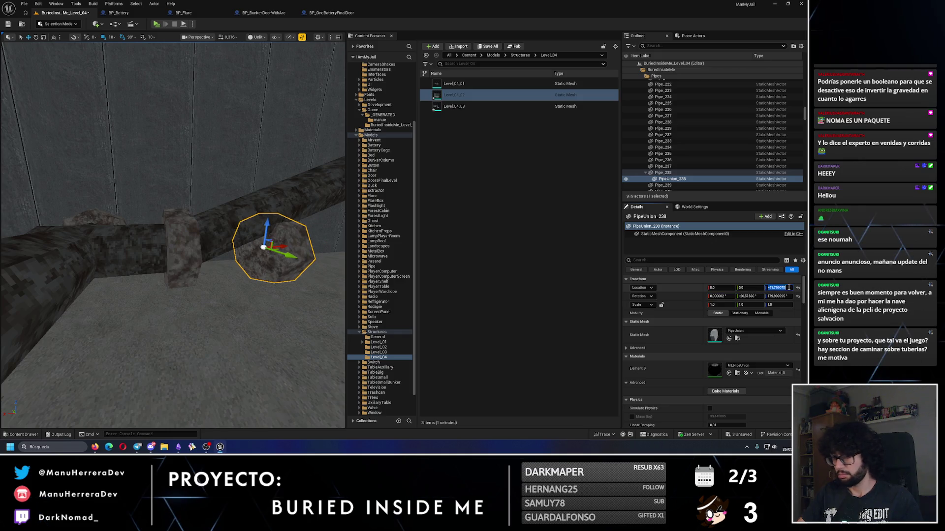
text(0)
key(Return)
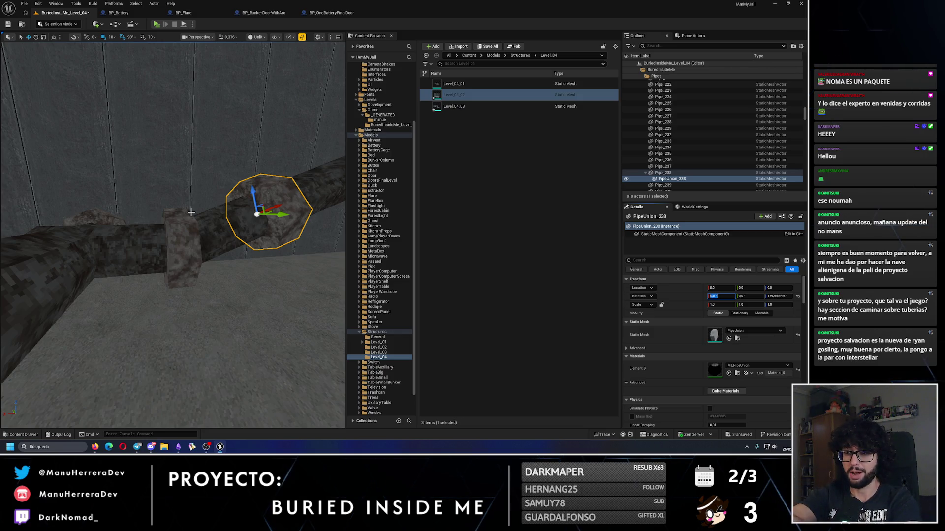
Return to a level overview and start an Alt+P play-test.
drag(141, 194, 130, 243)
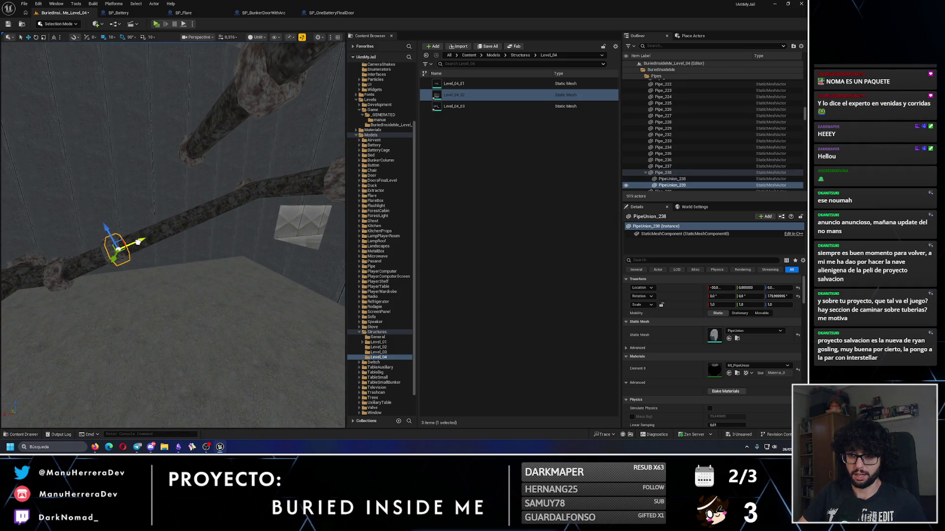
mouse_move(213, 209)
mouse_down()
mouse_move(340, 387)
mouse_move(179, 65)
mouse_up()
key(alt+p)
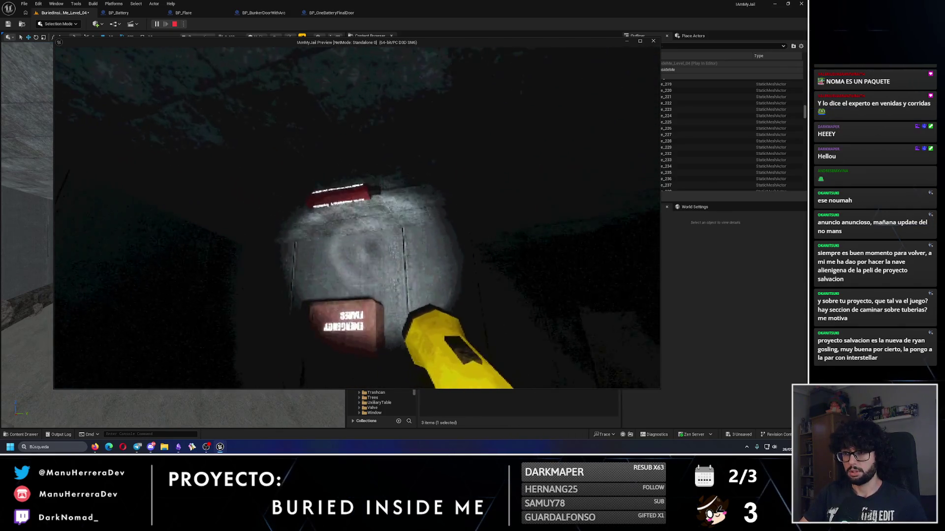
key(f)
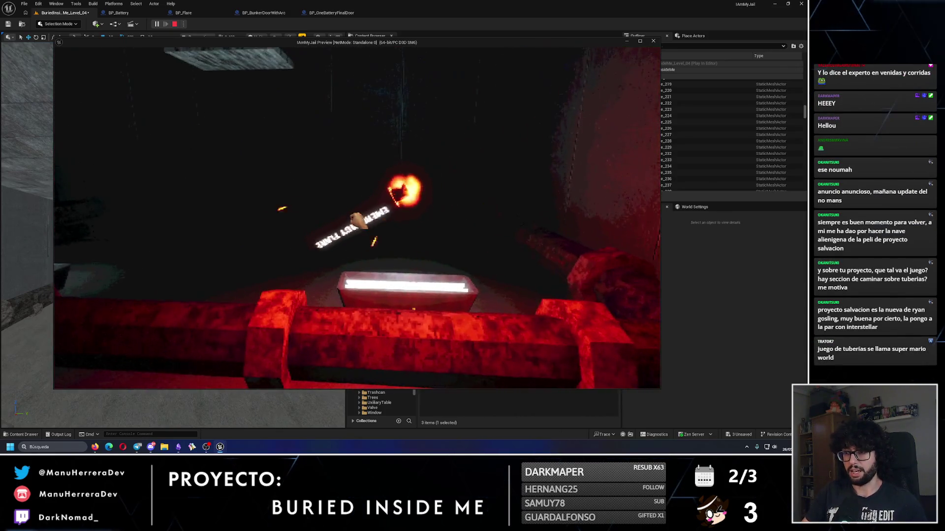
click(357, 218)
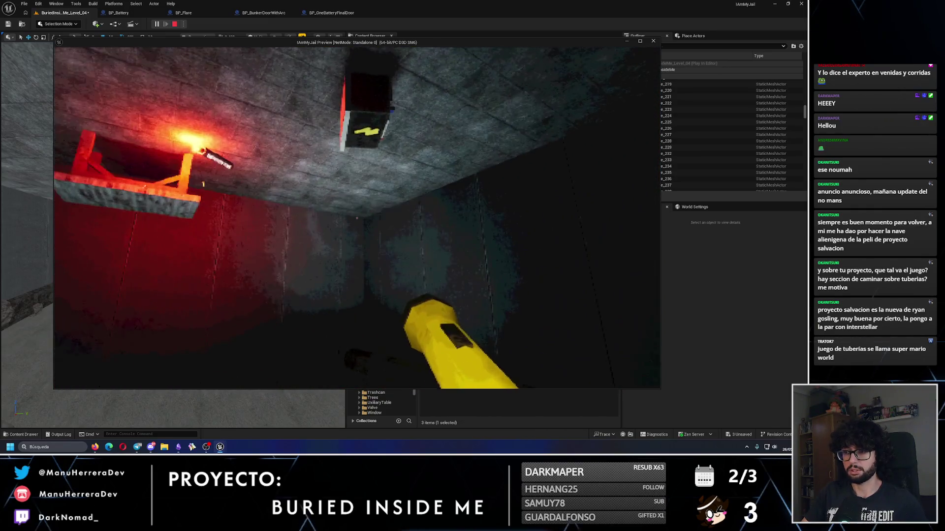
key(f)
key(f)
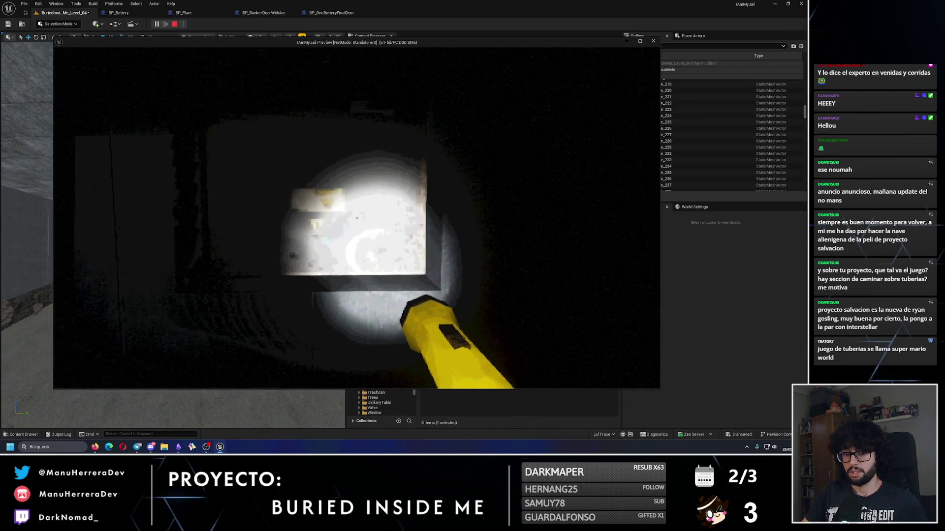
key(Escape)
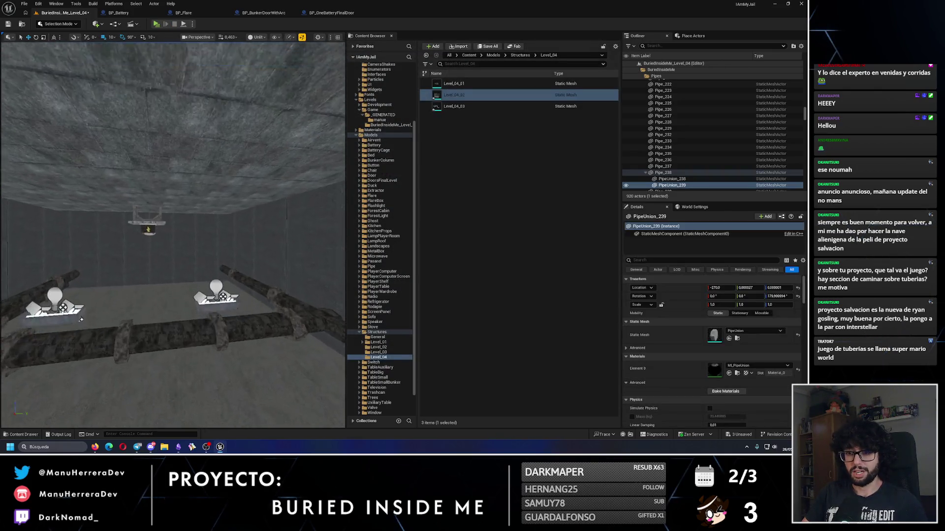
Focus on PipeUnion_239 and slide PipeUnion_238 further along the pipe on X.
drag(172, 293, 224, 391)
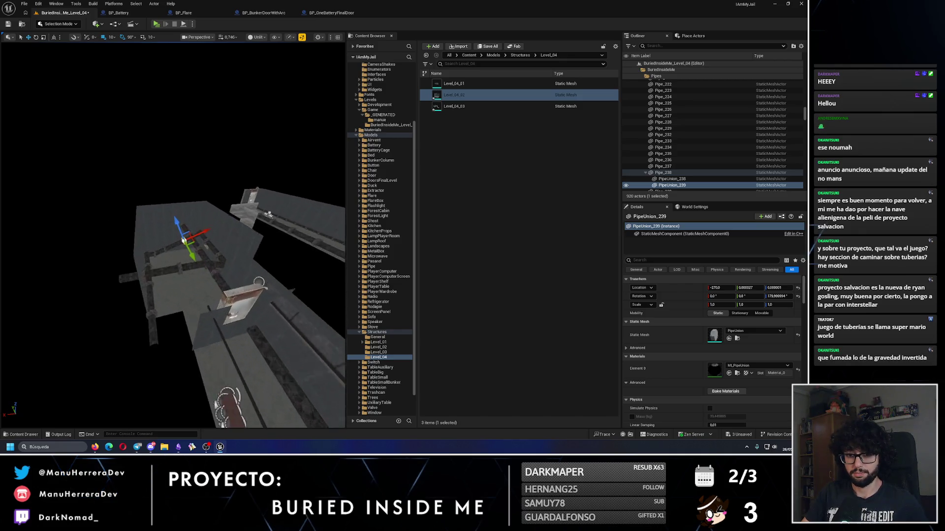
key(f)
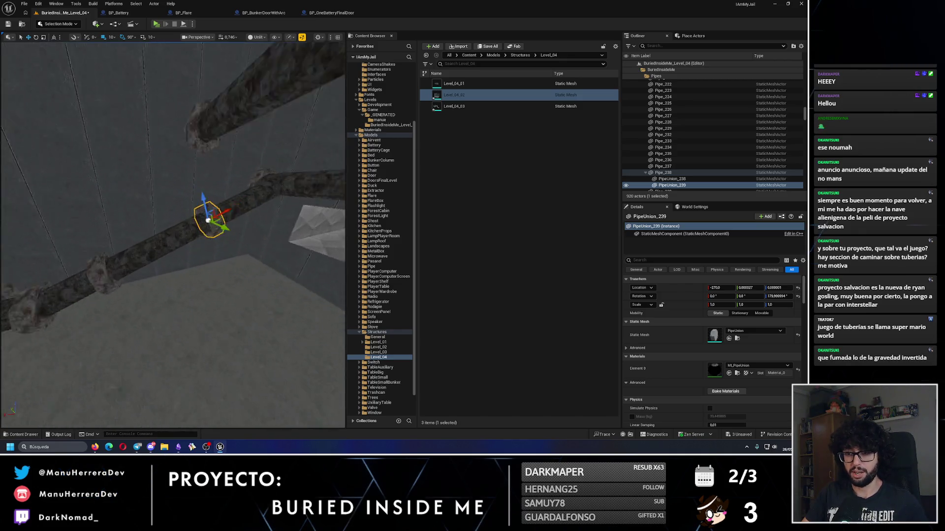
mouse_move(191, 270)
mouse_down()
mouse_move(185, 230)
mouse_move(174, 249)
mouse_up()
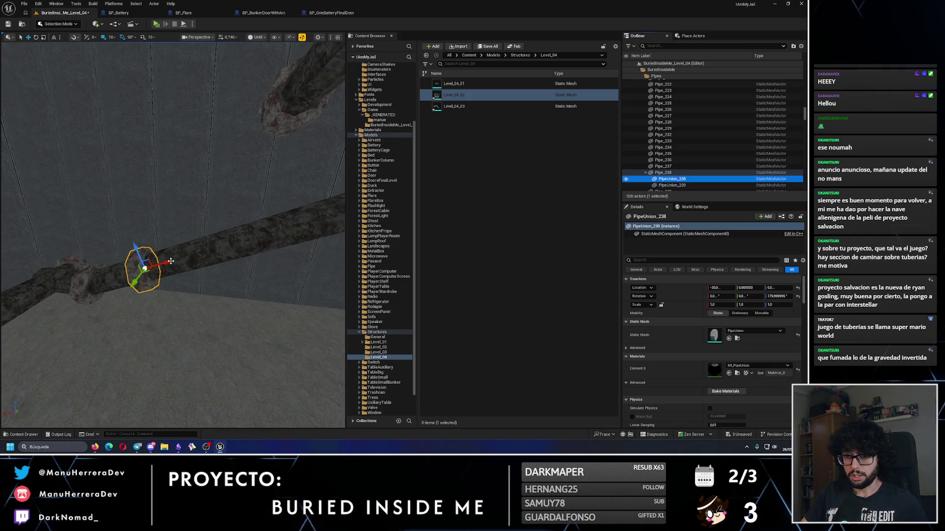
mouse_move(225, 246)
mouse_down()
mouse_move(222, 270)
mouse_move(147, 271)
mouse_up()
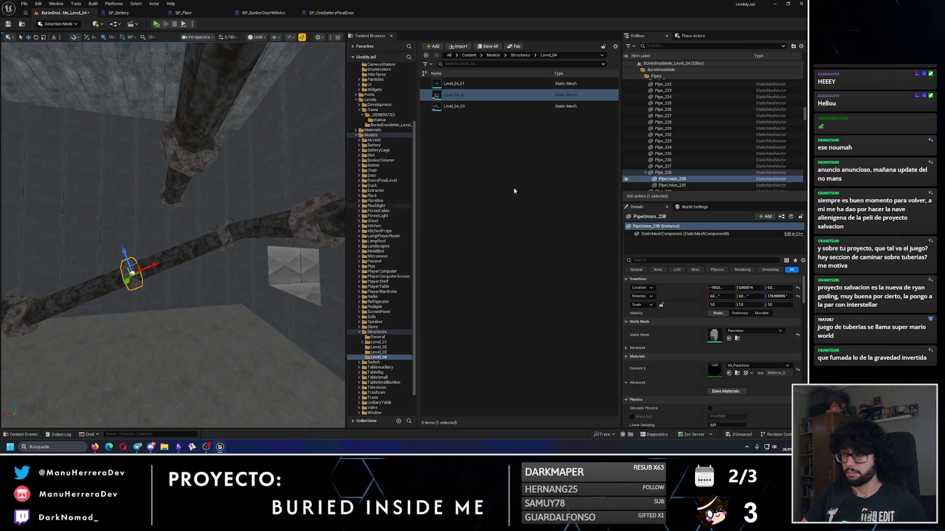
Regroup both unions in the Outliner, then start another Alt+P play-test.
mouse_move(676, 154)
mouse_down()
mouse_move(677, 145)
mouse_move(685, 163)
mouse_up()
scroll(677, 148, up, 2)
scroll(677, 145, up, 2)
scroll(677, 146, up, 11)
drag(667, 123, 666, 121)
scroll(667, 124, up, 3)
scroll(668, 125, up, 9)
scroll(668, 125, up, 3)
scroll(668, 124, up, 2)
scroll(667, 125, up, 7)
scroll(667, 121, up, 11)
scroll(666, 122, up, 2)
drag(255, 195, 231, 232)
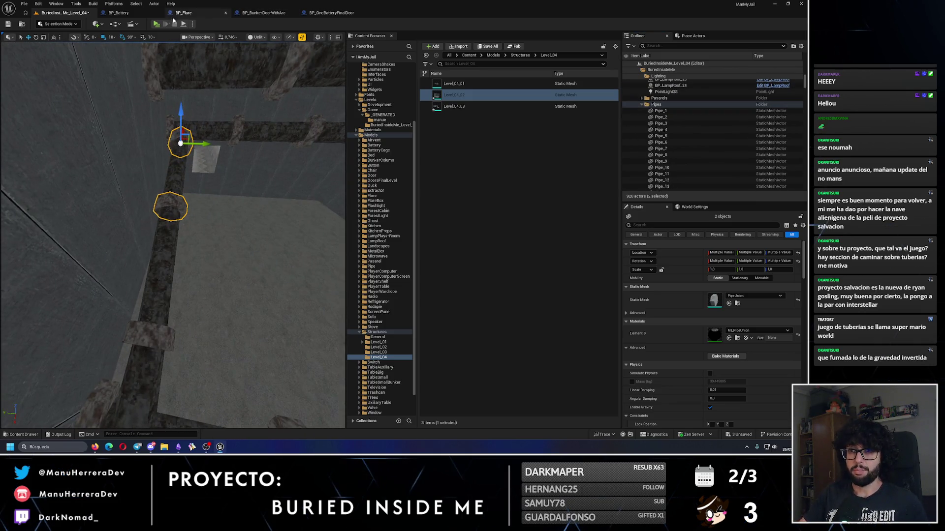
key(alt+p)
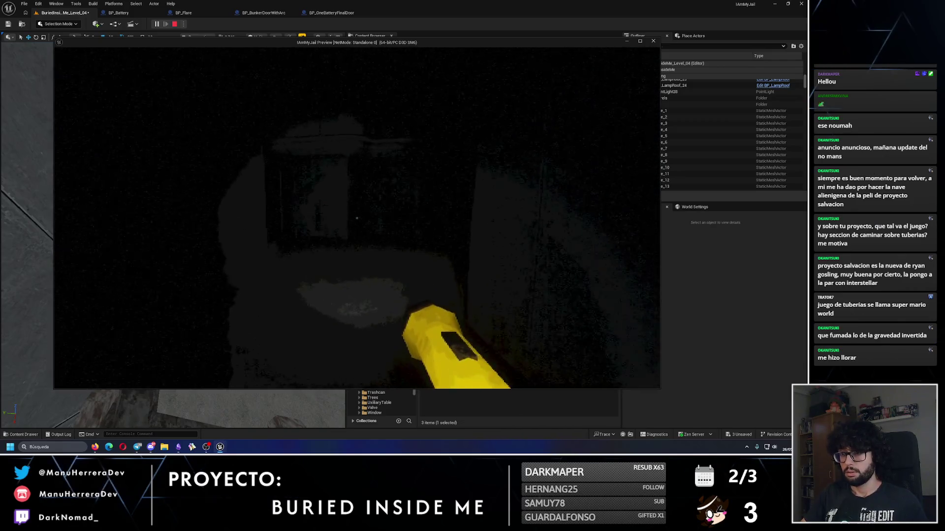
Stop the play-test and slide pipe union PipeUnion_234 along the pipe on X.
key(Escape)
drag(173, 236, 138, 209)
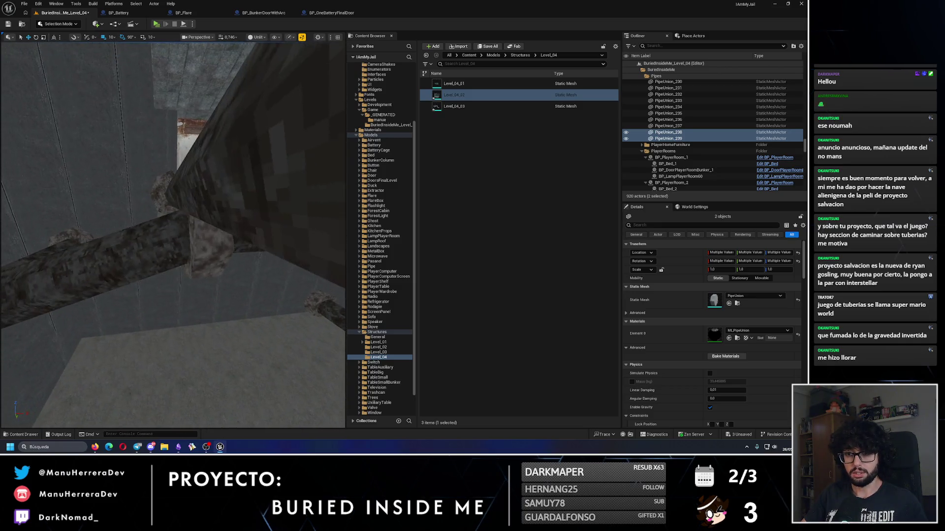
click(215, 251)
mouse_move(194, 238)
mouse_down()
mouse_move(182, 226)
mouse_move(194, 238)
mouse_up()
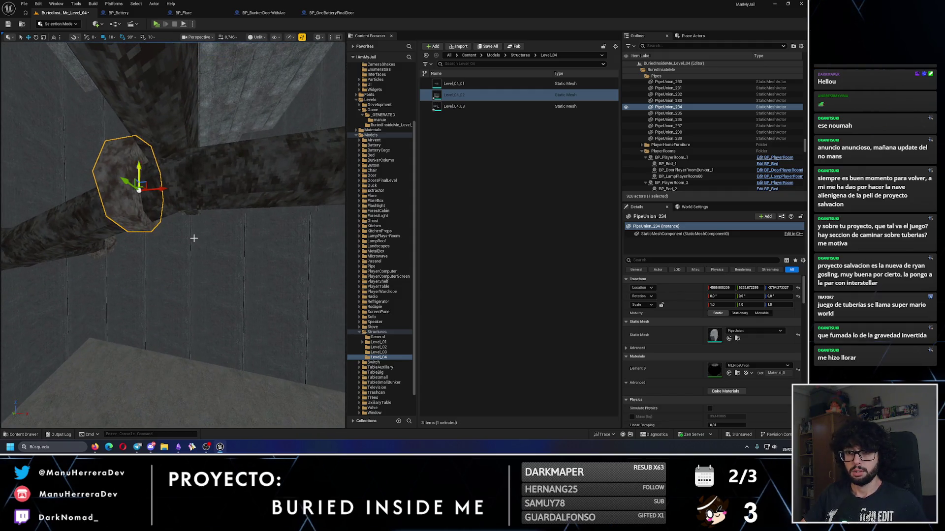
key(ctrl+z)
mouse_move(209, 186)
mouse_down()
mouse_move(243, 187)
mouse_move(267, 203)
mouse_move(236, 200)
mouse_up()
scroll(236, 221, up, 5)
scroll(236, 221, down, 5)
Check Pipe_250's rotation, fine-tune the duplicate PipeUnion_240's placement, and start a play-test.
click(159, 255)
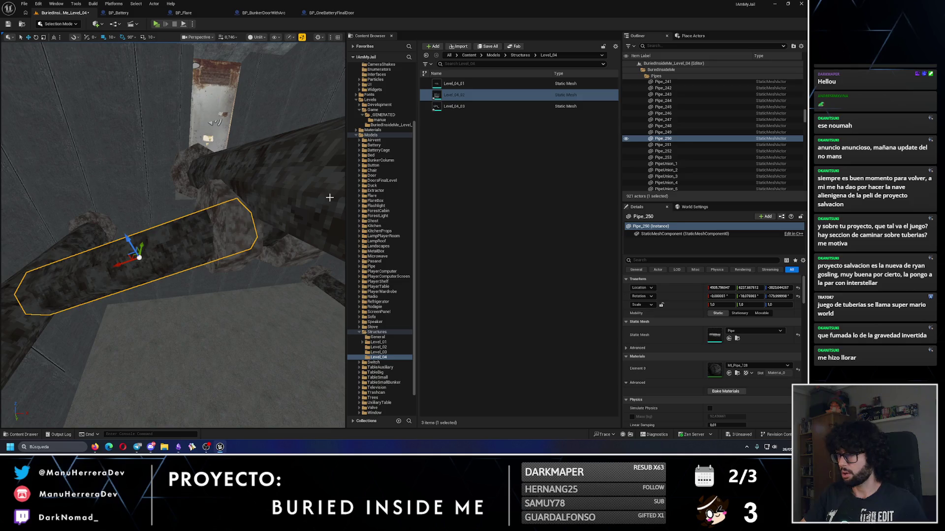
key(ctrl+z)
drag(676, 140, 683, 123)
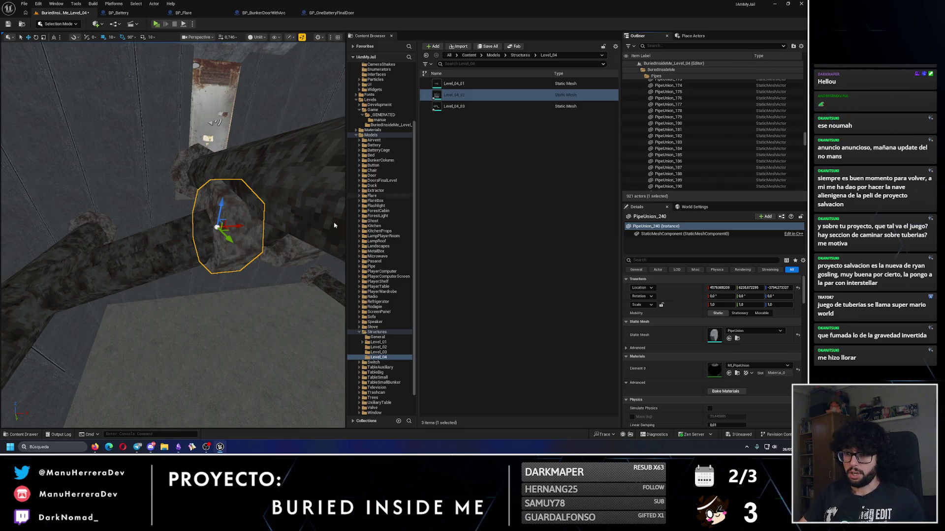
click(210, 231)
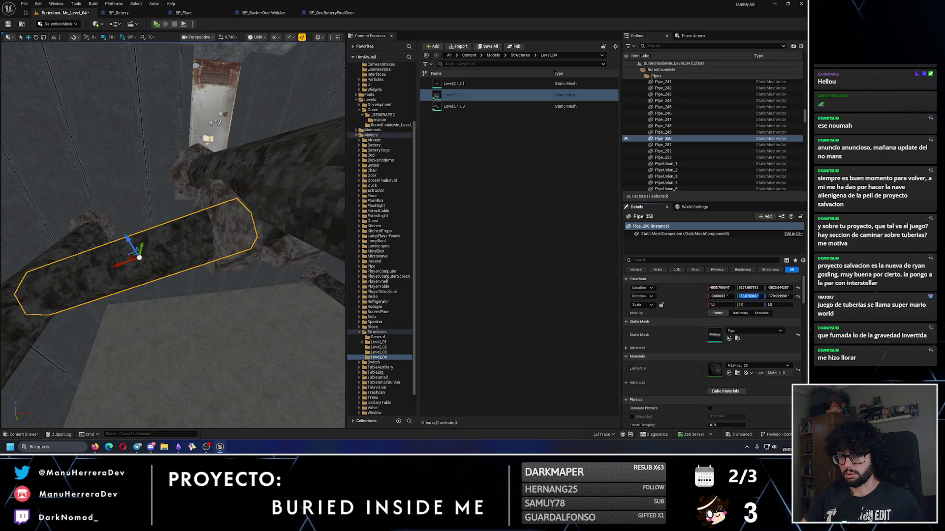
key(ctrl+z)
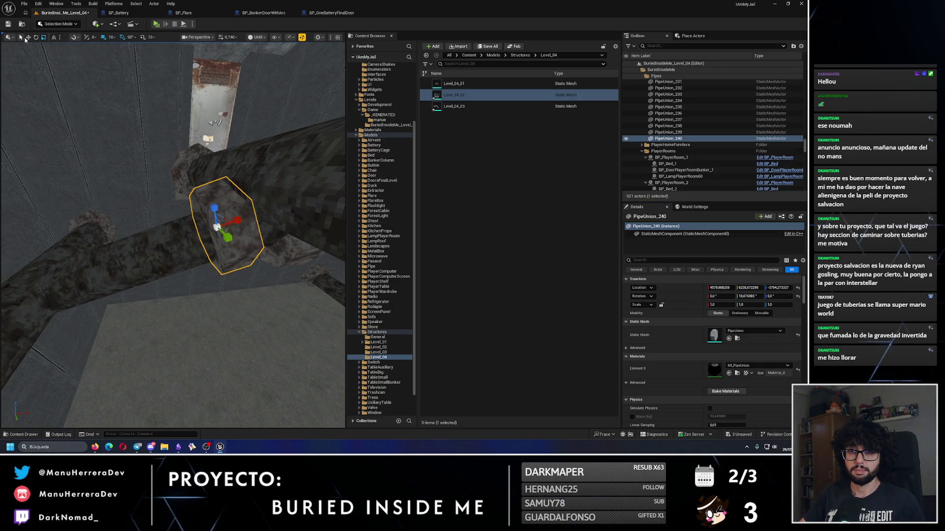
drag(216, 171, 82, 57)
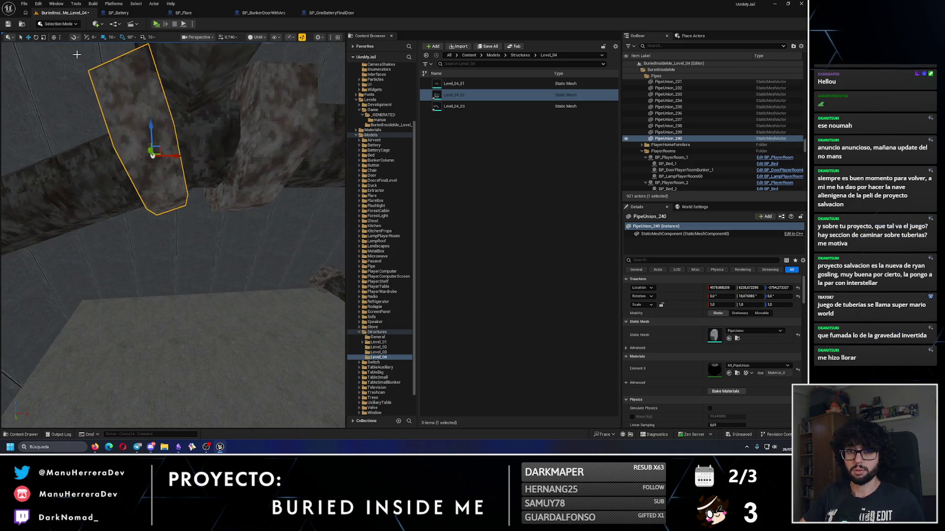
mouse_move(162, 150)
mouse_down()
mouse_move(197, 148)
mouse_move(178, 143)
mouse_move(197, 187)
mouse_up()
mouse_move(124, 52)
mouse_down()
mouse_move(114, 54)
mouse_move(124, 53)
mouse_up()
drag(185, 143, 185, 142)
drag(185, 190, 291, 315)
key(alt+p)
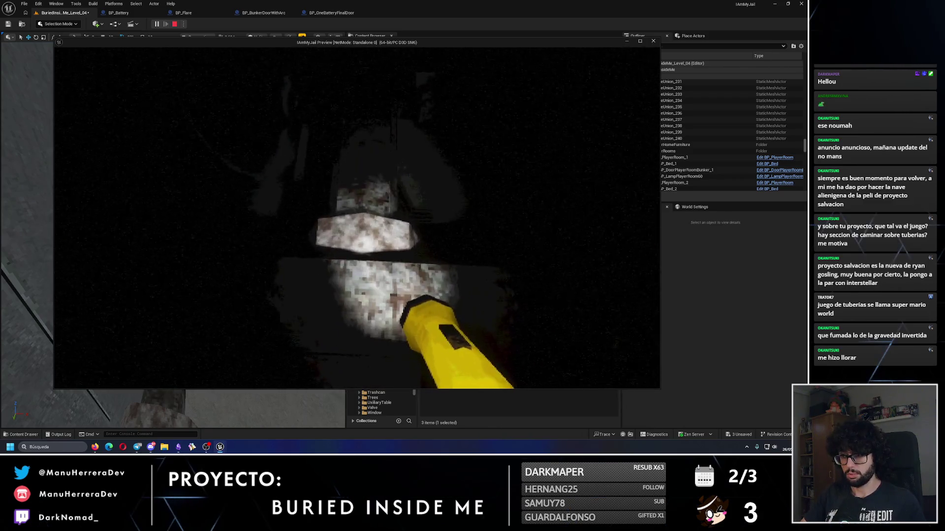
Stop the play-test, nudge PipeUnion_240 slightly along the pipe, and play again.
key(Escape)
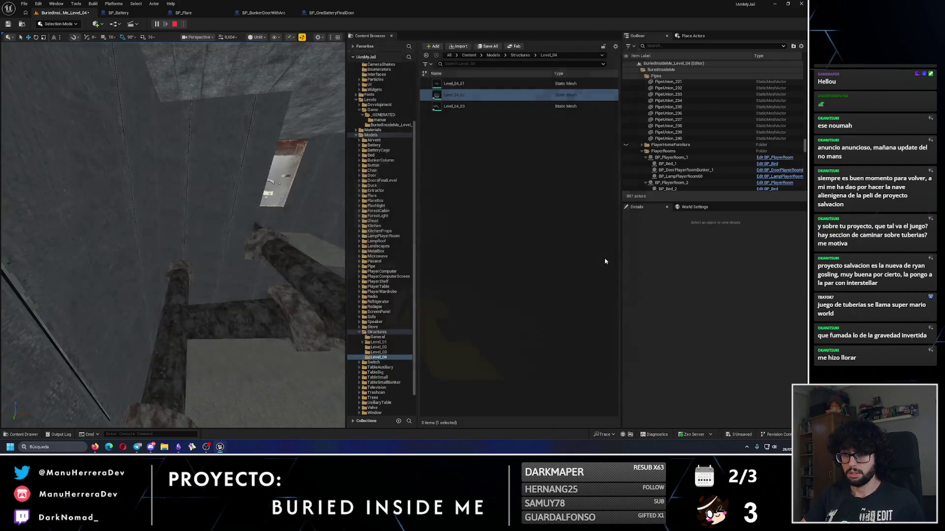
key(f)
drag(205, 229, 207, 229)
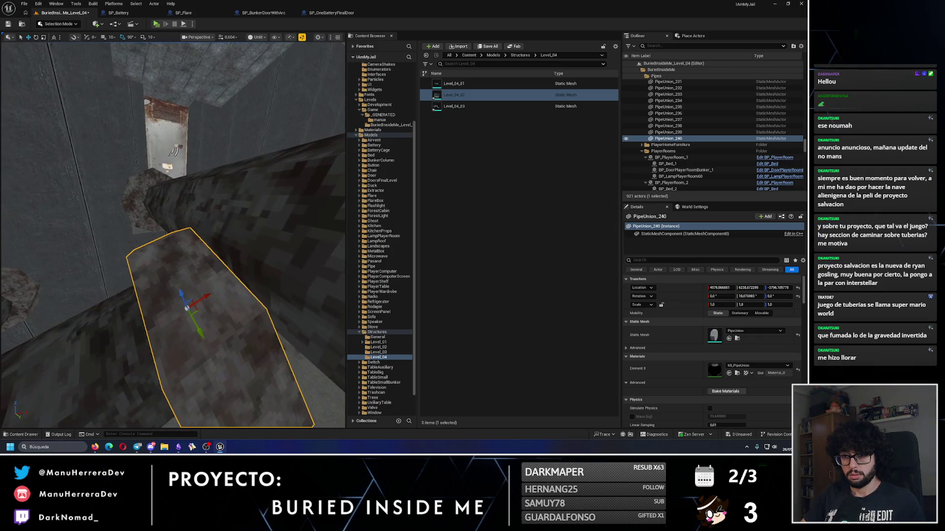
drag(222, 289, 224, 291)
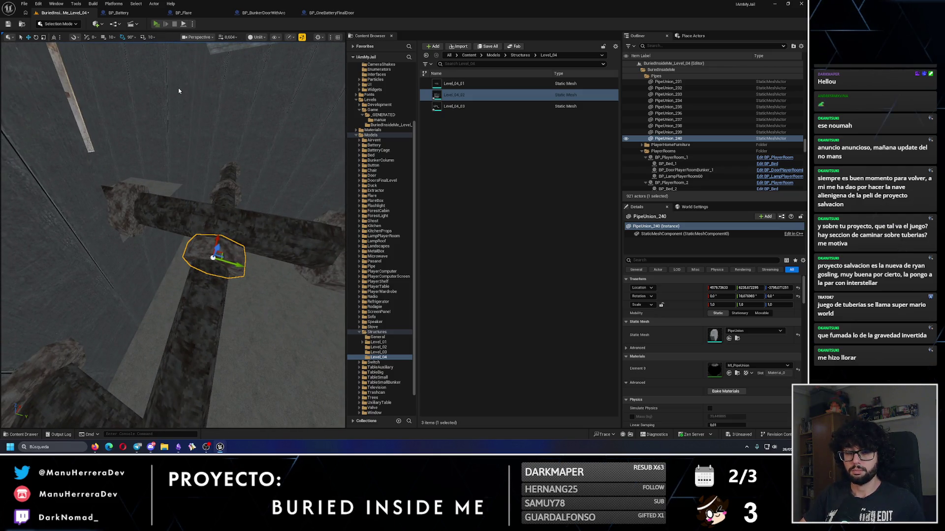
key(alt+p)
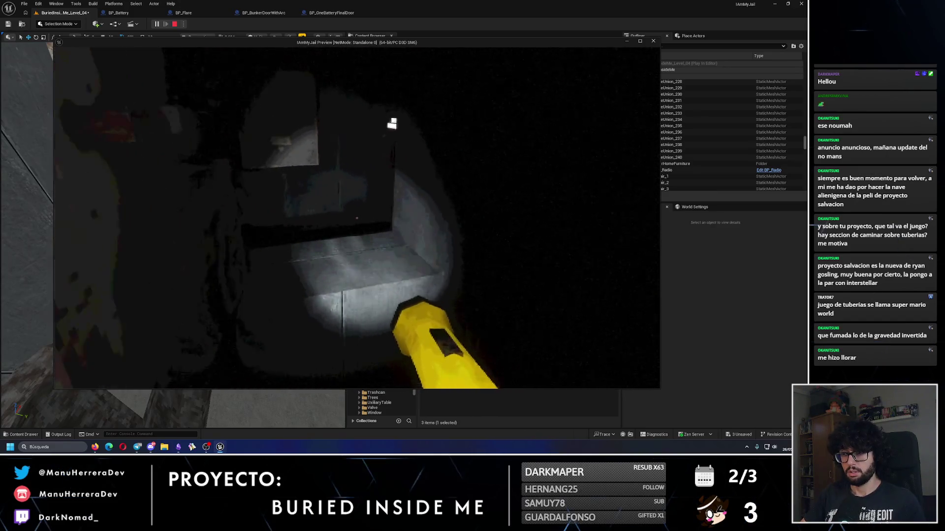
Relaunch the play-test and walk down the corridor past the lamp and rock to the corner.
key(Escape)
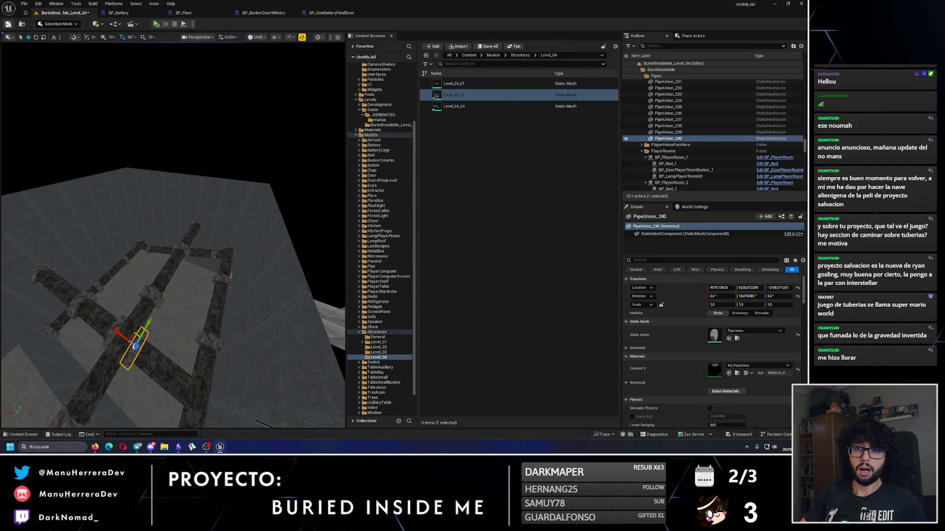
drag(185, 244, 188, 235)
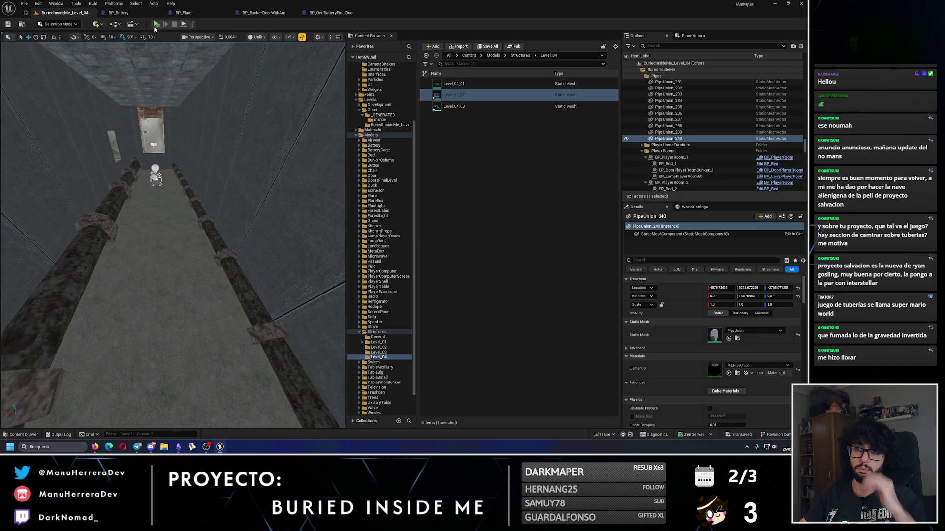
key(alt+p)
key(w)
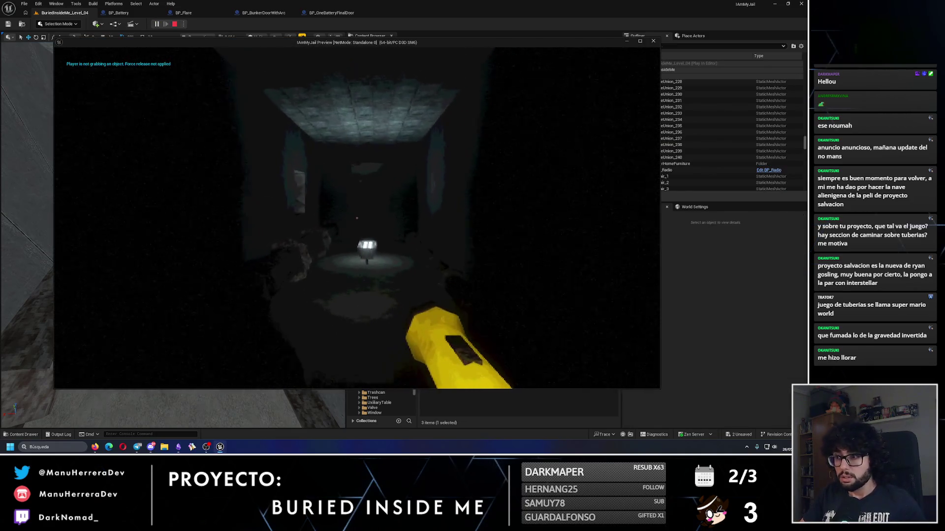
key(w)
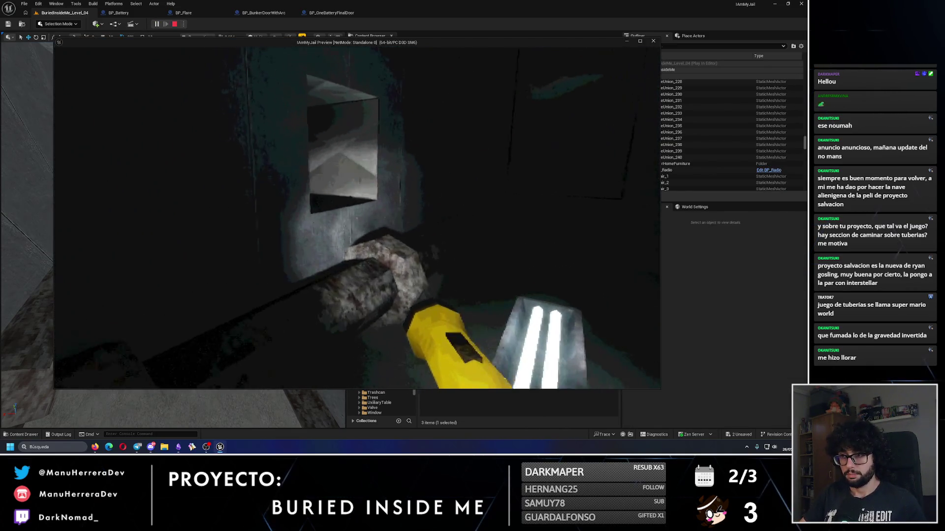
key(w)
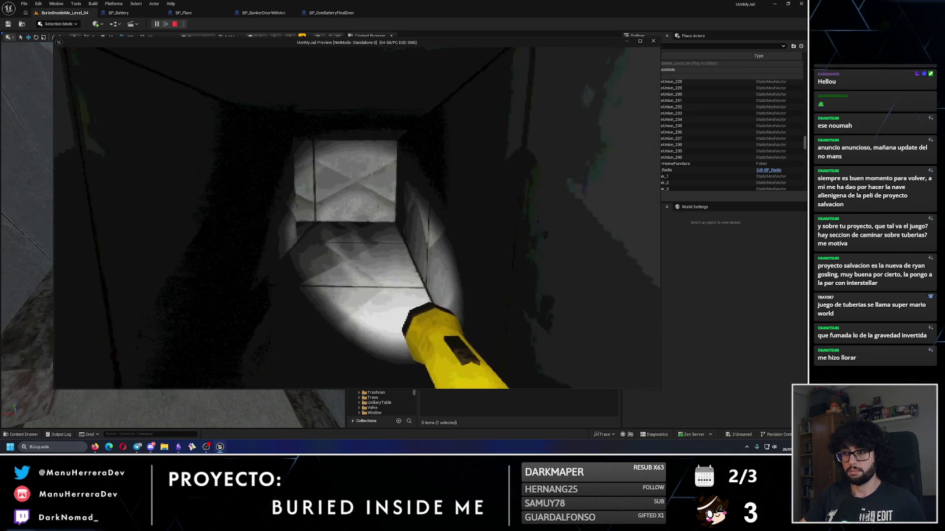
key(w)
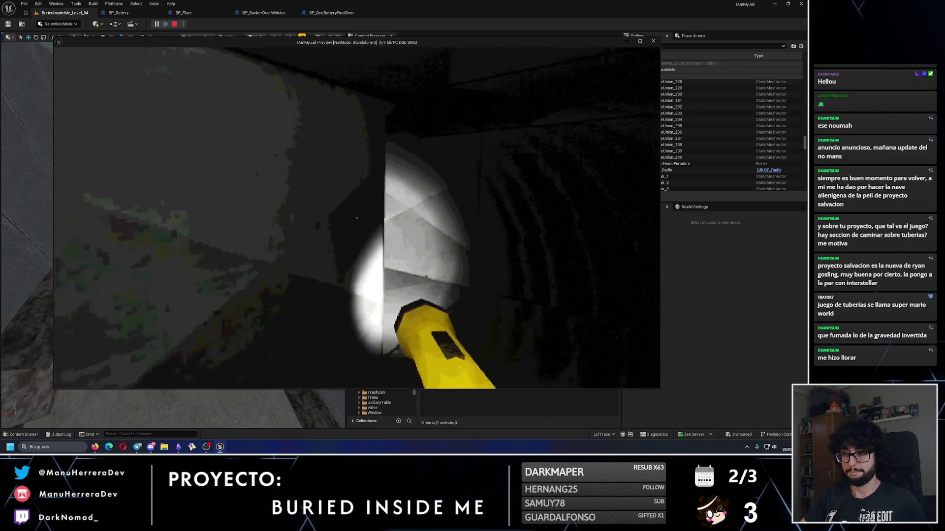
key(w)
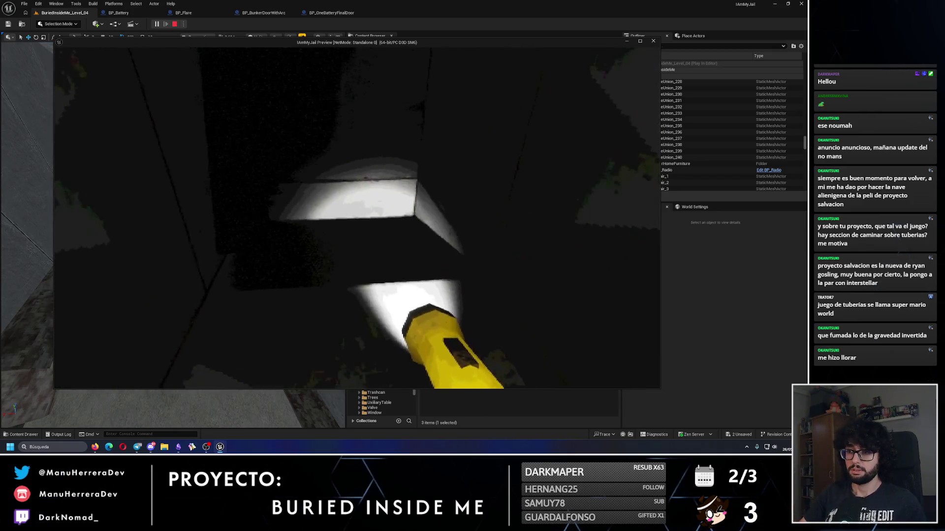
Walk through the shaft past the hatch and crate room, sprint down the round tunnel, then stop.
key(w)
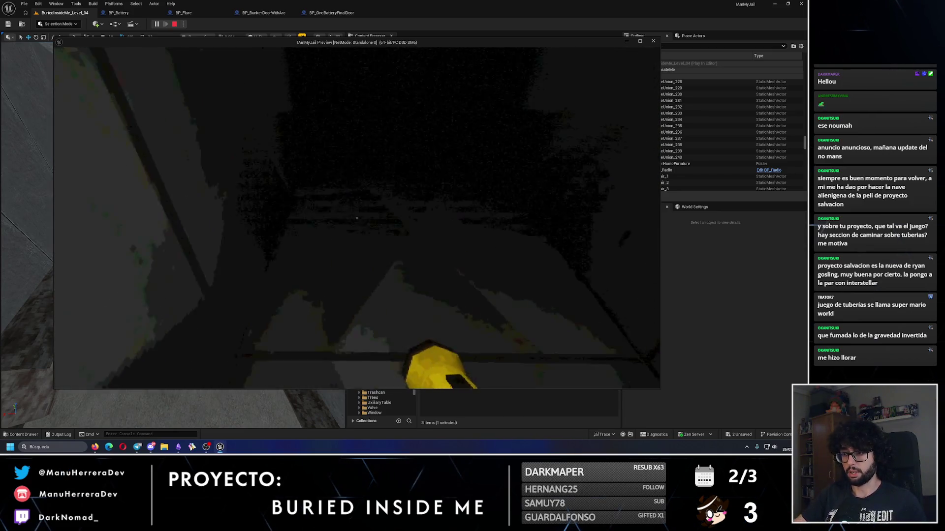
key(w)
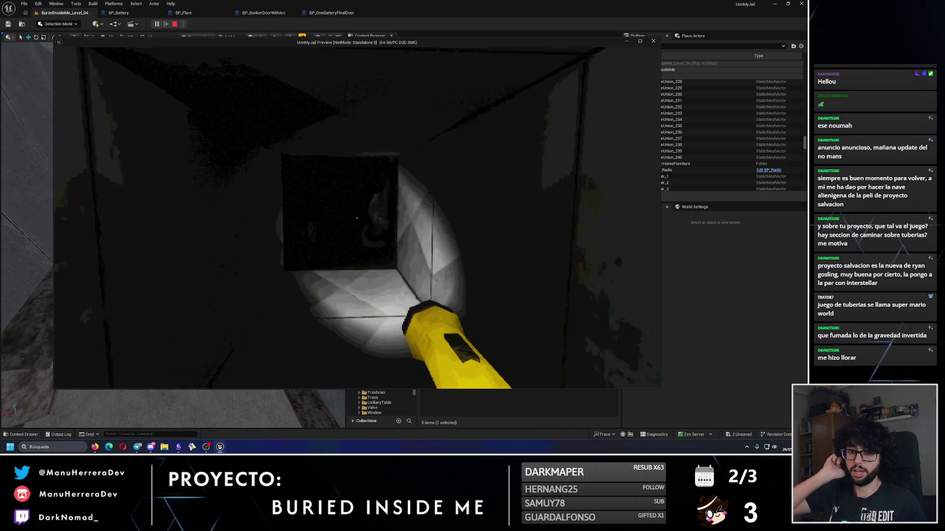
key(w)
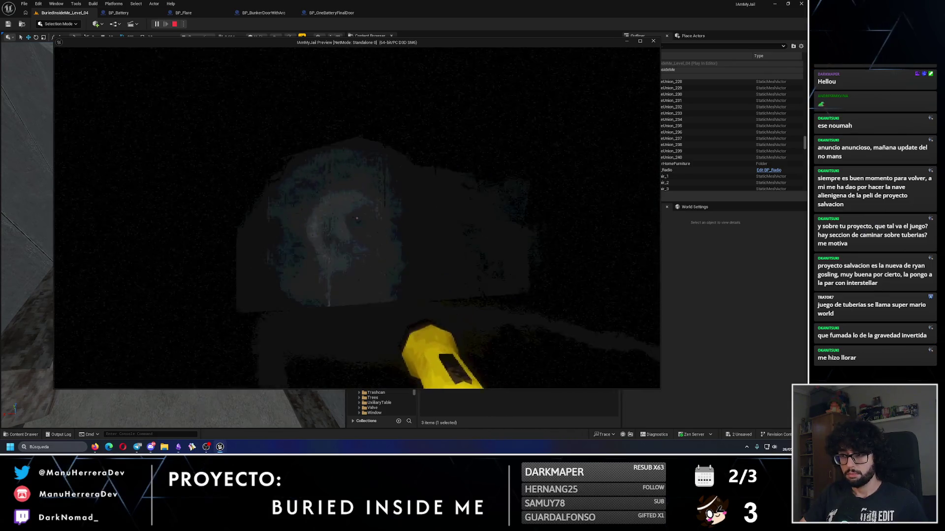
key(w)
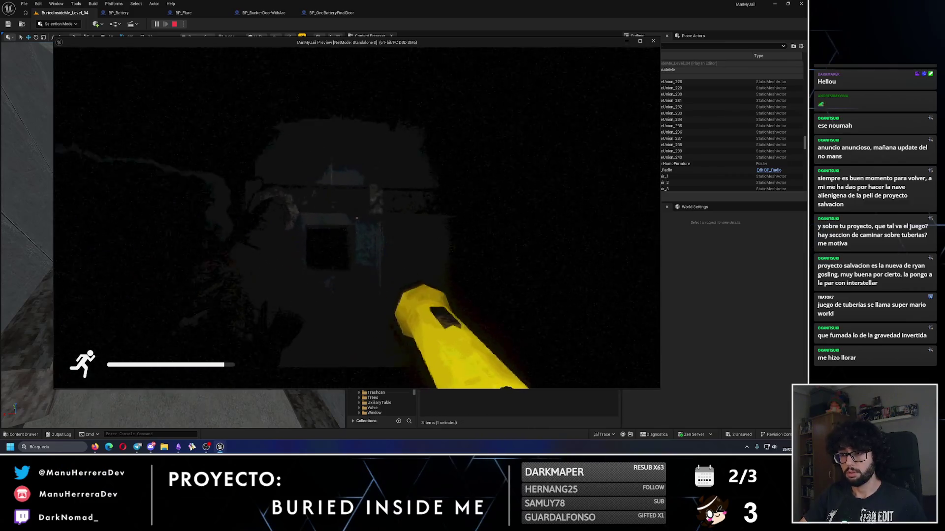
key(w)
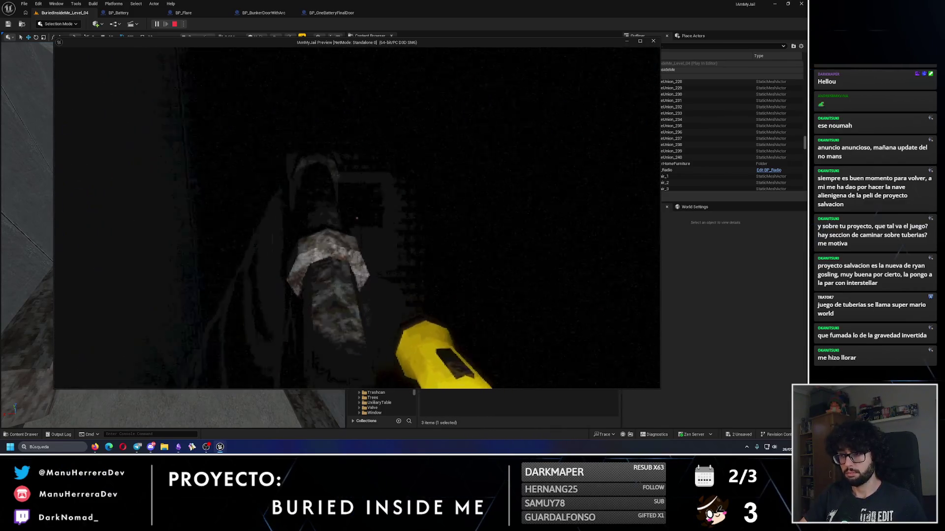
key(w)
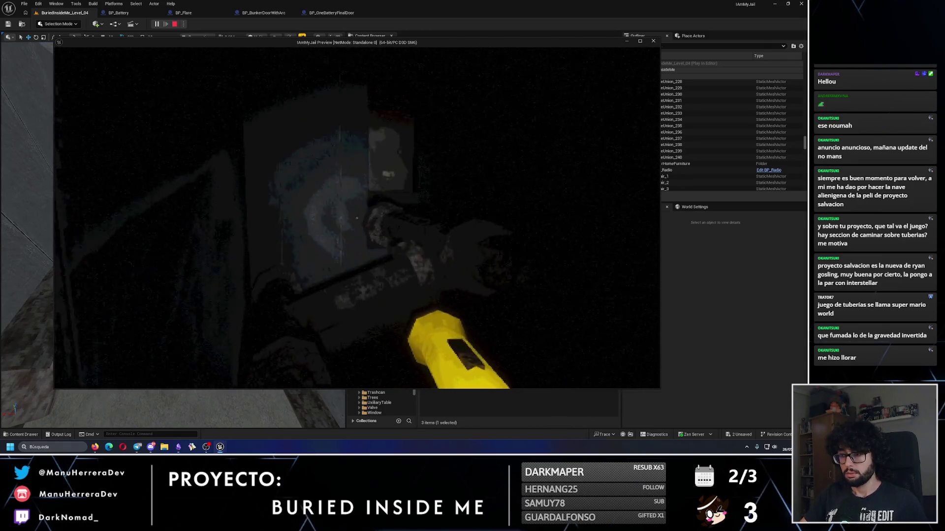
key(shift+w)
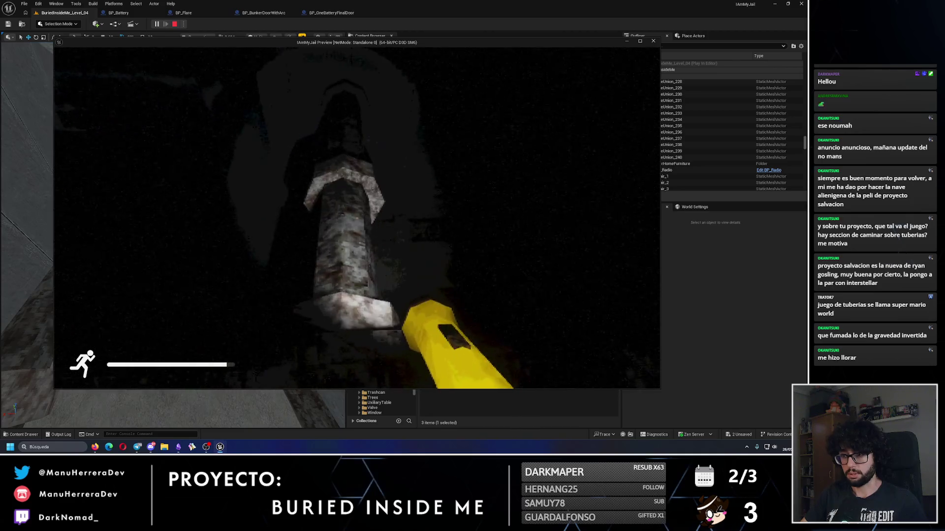
key(w)
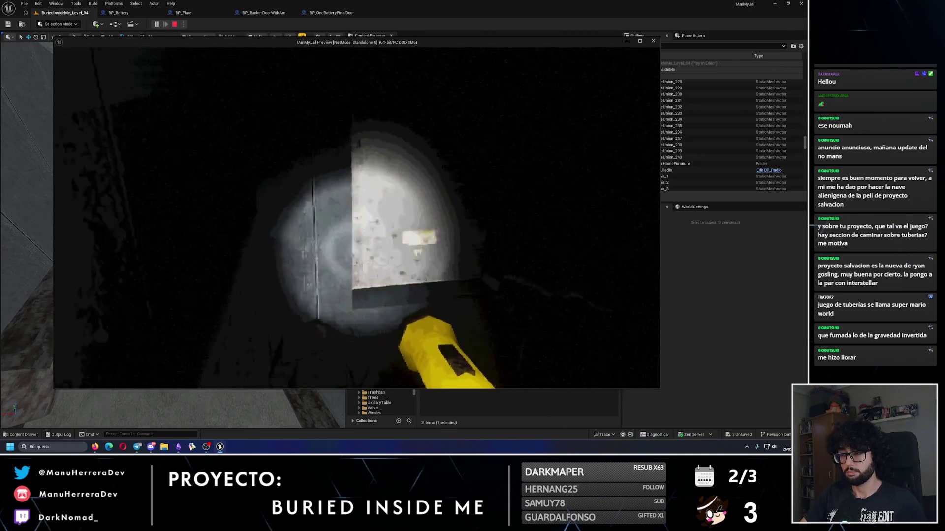
key(Escape)
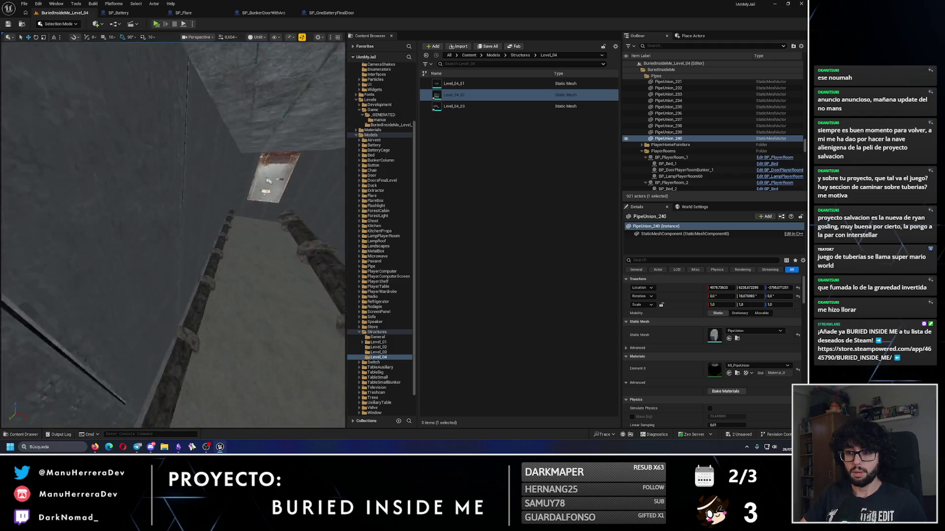
Select roof lamp BP_LampRoof_8 and slide it along the corridor toward the wall.
key(f)
scroll(172, 236, up, 2)
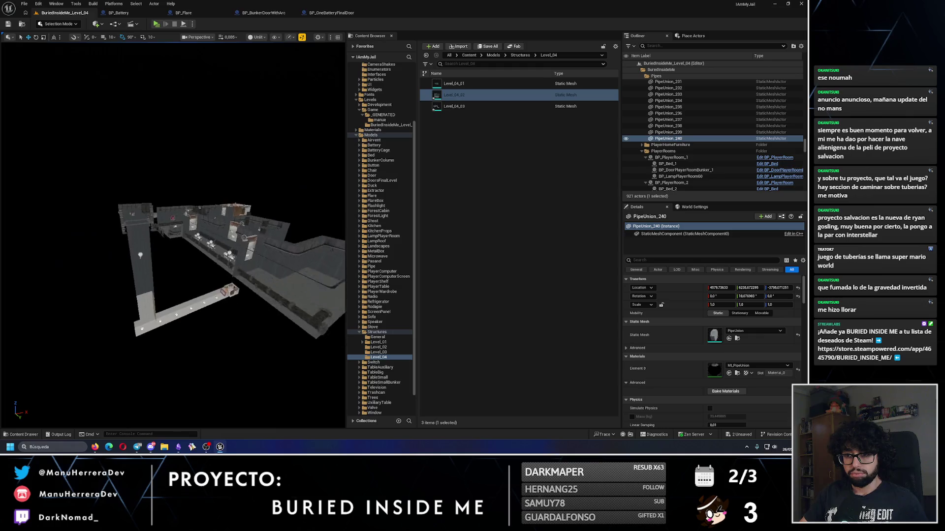
scroll(116, 209, up, 5)
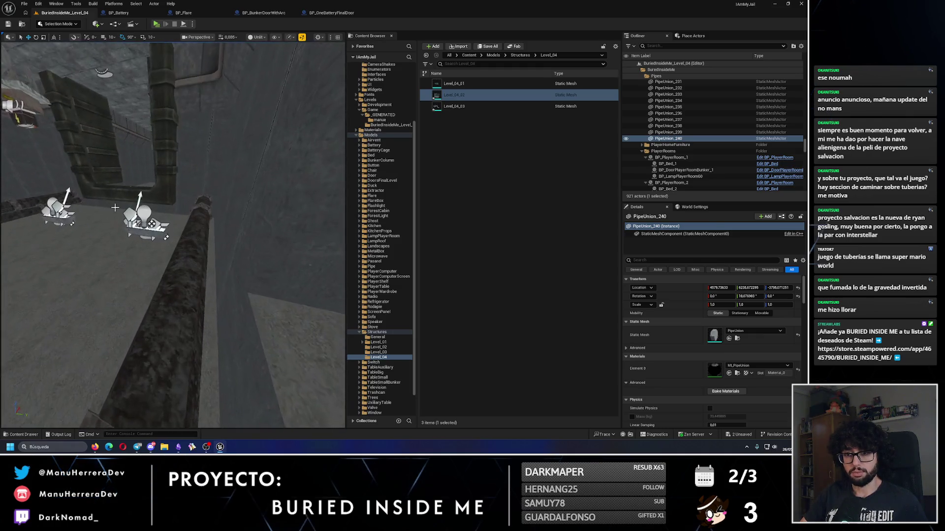
click(142, 216)
scroll(141, 216, down, 5)
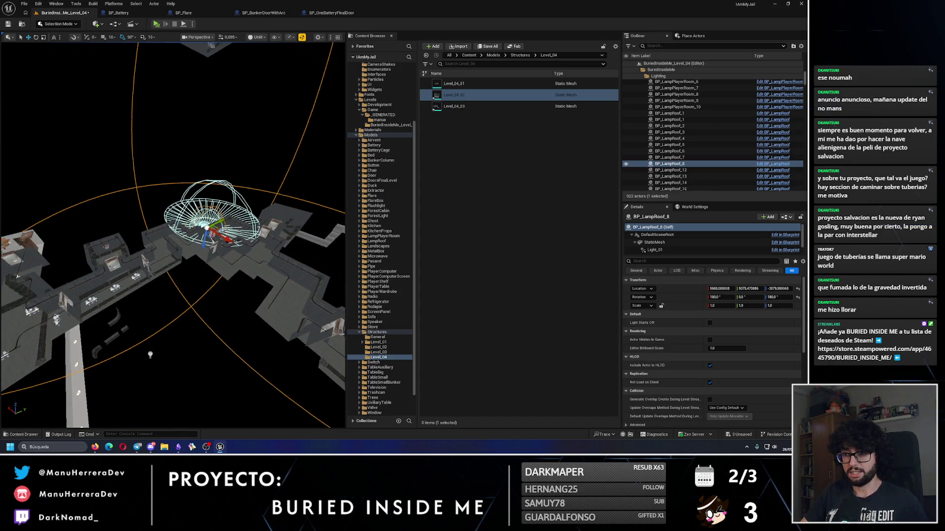
drag(219, 279, 62, 255)
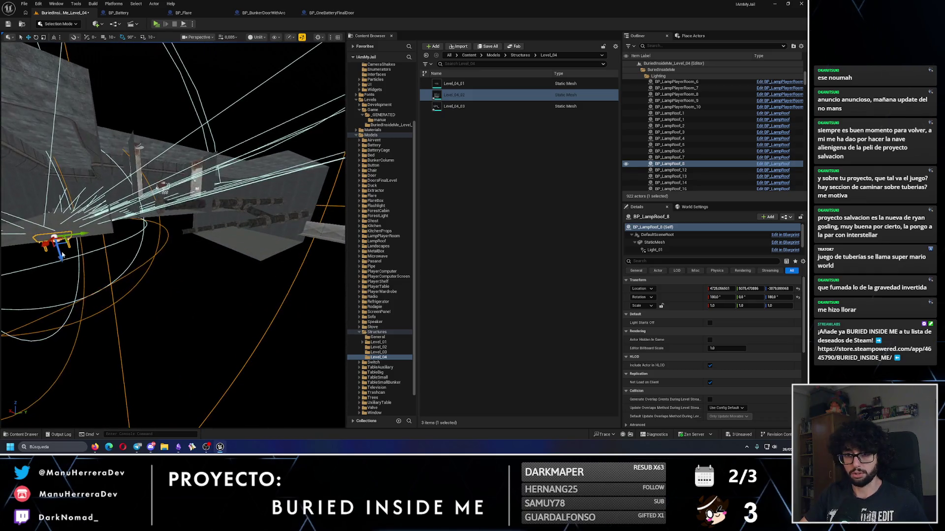
mouse_move(184, 258)
mouse_down()
mouse_move(180, 307)
mouse_move(140, 294)
mouse_up()
mouse_move(209, 338)
mouse_down()
mouse_move(154, 386)
mouse_move(163, 339)
mouse_up()
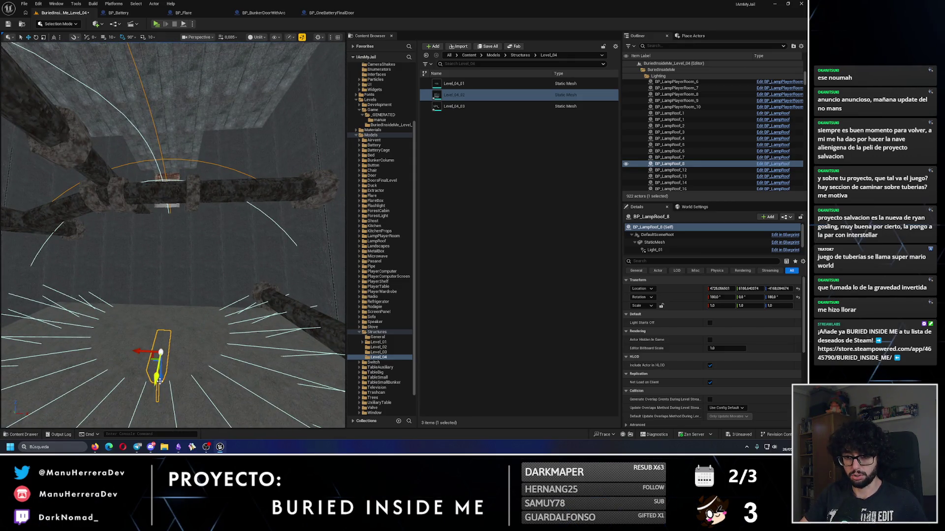
mouse_move(174, 389)
mouse_down()
mouse_move(173, 374)
mouse_move(174, 390)
mouse_up()
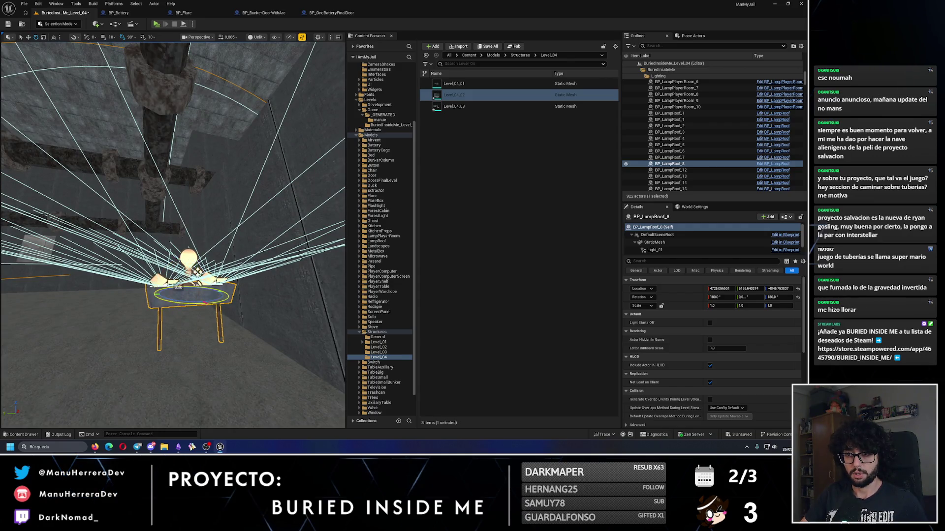
Rotate the lamp 90 degrees on Z, checking it in Lit and Unlit shading.
key(alt+4)
drag(183, 295, 183, 268)
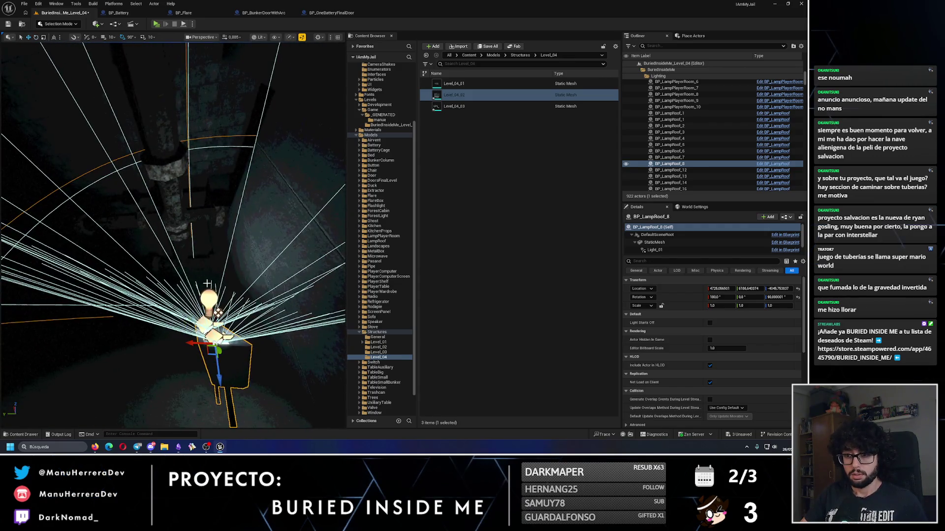
key(alt+3)
mouse_move(217, 312)
mouse_down()
mouse_move(275, 282)
mouse_move(300, 288)
mouse_up()
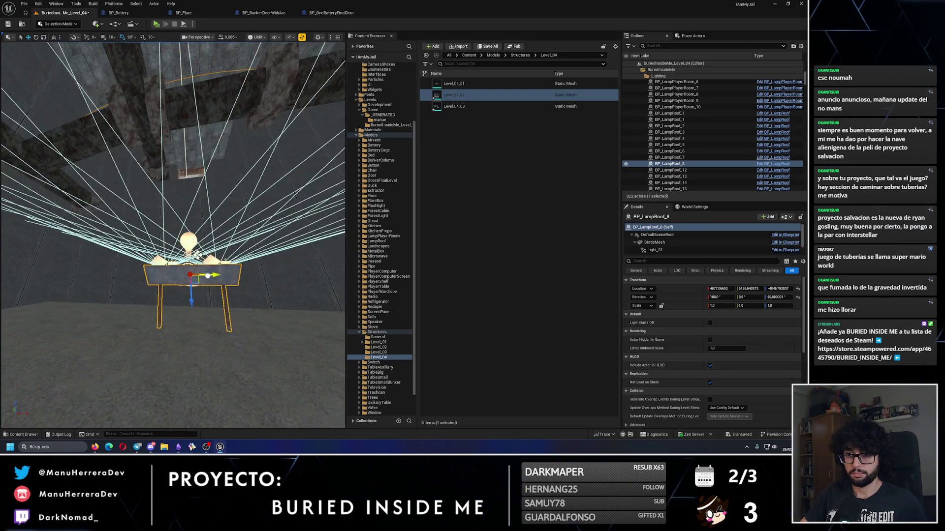
drag(174, 296, 173, 236)
key(f)
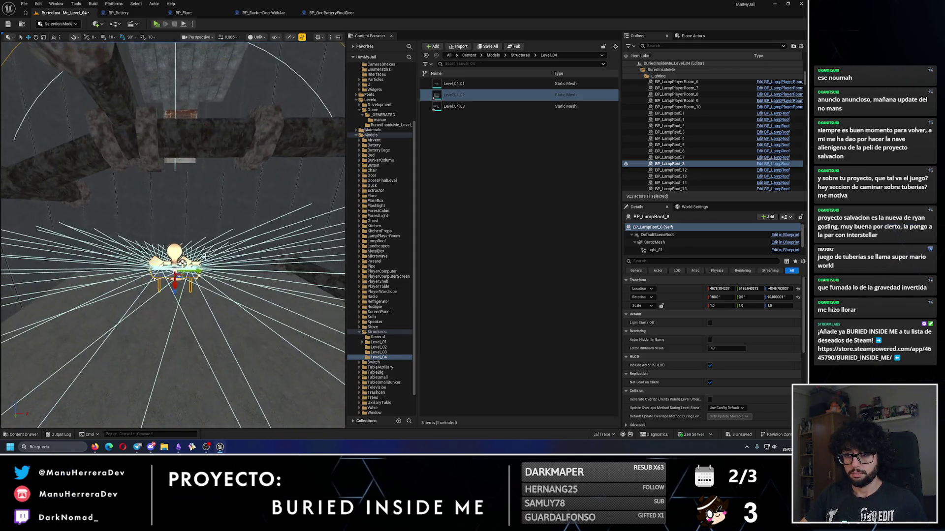
Raise the lamp toward the ceiling pipes and shift it into position.
drag(174, 296, 161, 257)
drag(123, 305, 197, 253)
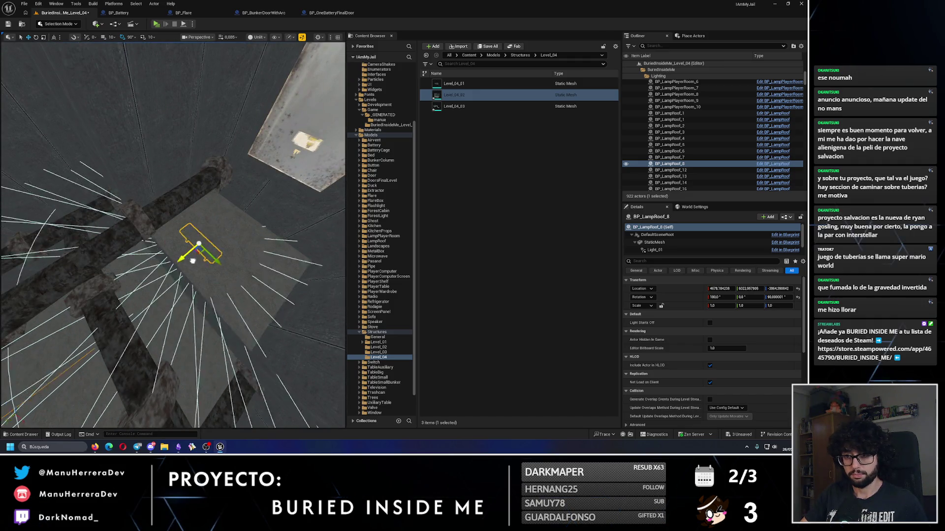
drag(277, 116, 123, 67)
mouse_move(178, 256)
mouse_down()
mouse_move(181, 199)
mouse_move(206, 197)
mouse_move(197, 82)
mouse_move(190, 279)
mouse_up()
scroll(250, 344, down, 1)
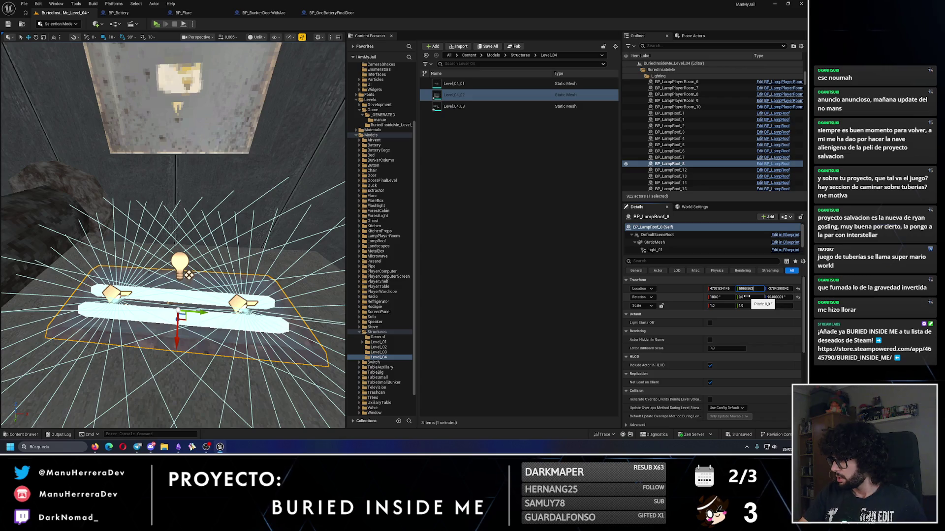
Set the lamp's location to Y 5960 and X 4700, nudge it along Y, and drop it to Z -4064.39.
key(Return)
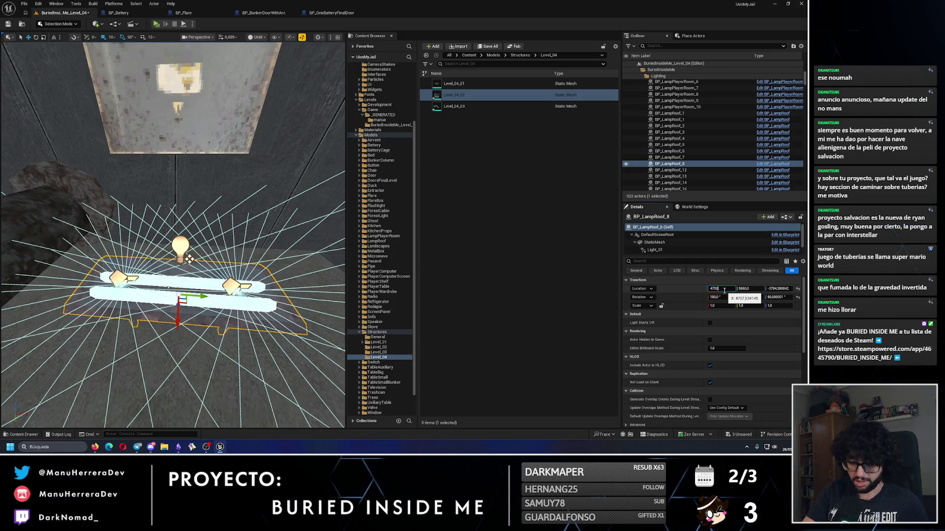
text(0)
key(Return)
mouse_move(172, 295)
mouse_down()
mouse_move(148, 276)
mouse_move(133, 243)
mouse_move(226, 194)
mouse_move(192, 191)
mouse_up()
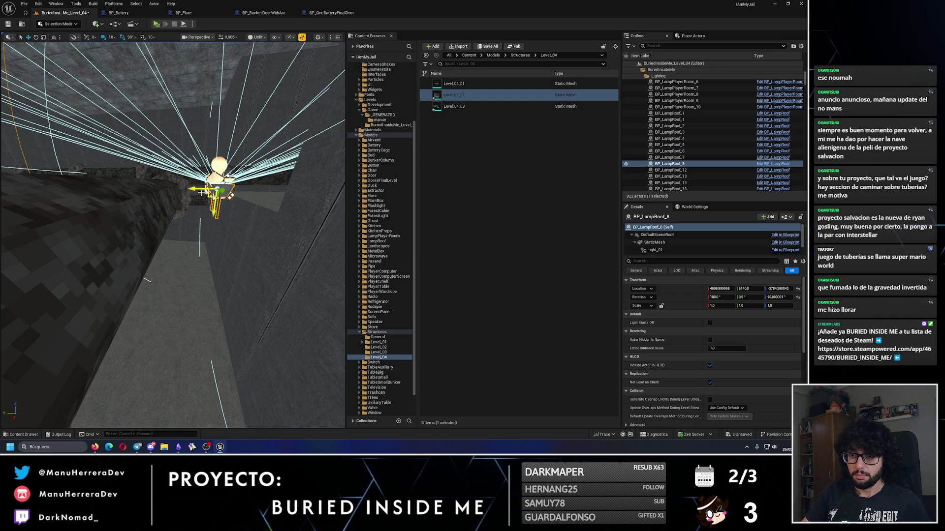
drag(202, 192, 184, 188)
key(End)
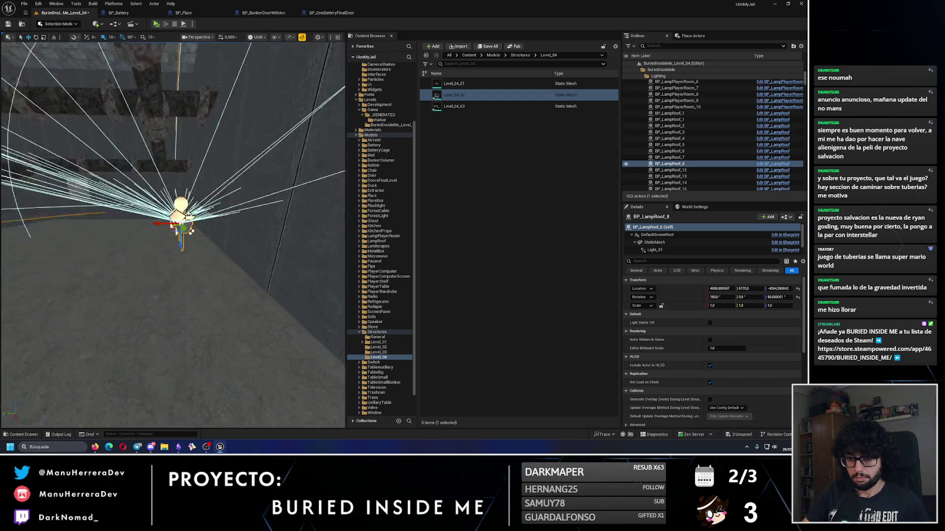
key(f)
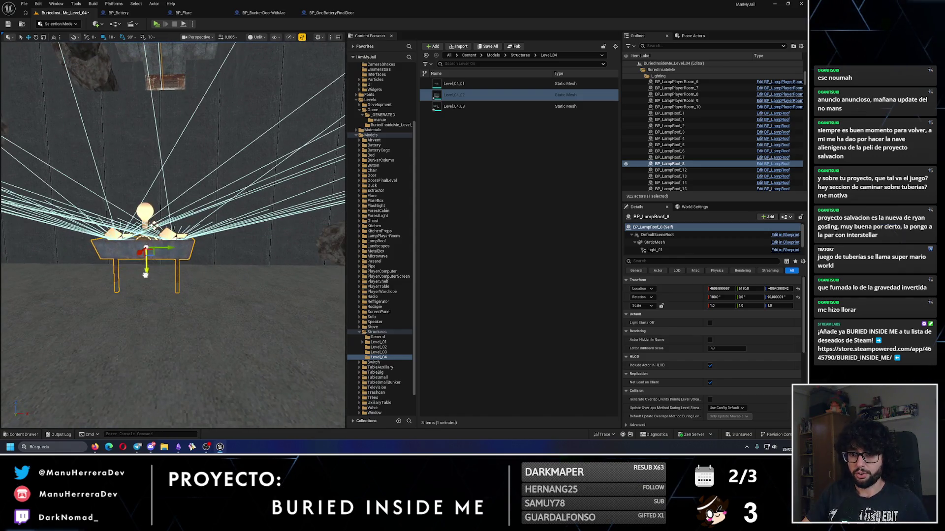
Preview the lamp's lighting from above, toggling between Lit and Unlit shading.
key(alt+4)
mouse_move(208, 265)
mouse_down()
mouse_move(152, 351)
mouse_move(175, 279)
mouse_move(162, 305)
mouse_move(126, 297)
mouse_move(198, 294)
mouse_up()
key(alt+3)
key(alt+4)
scroll(648, 246, down, 1)
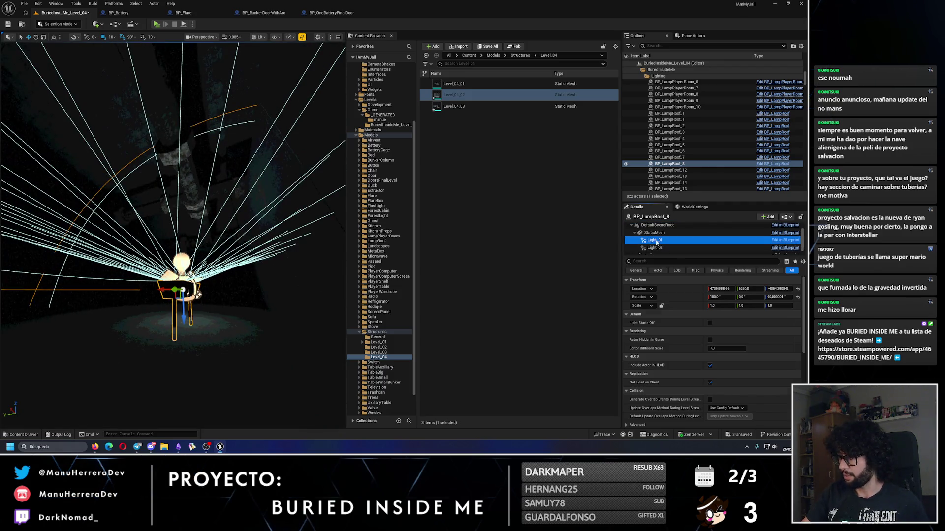
Set roof lamp 8's Light_01 intensity to 1000.
click(655, 241)
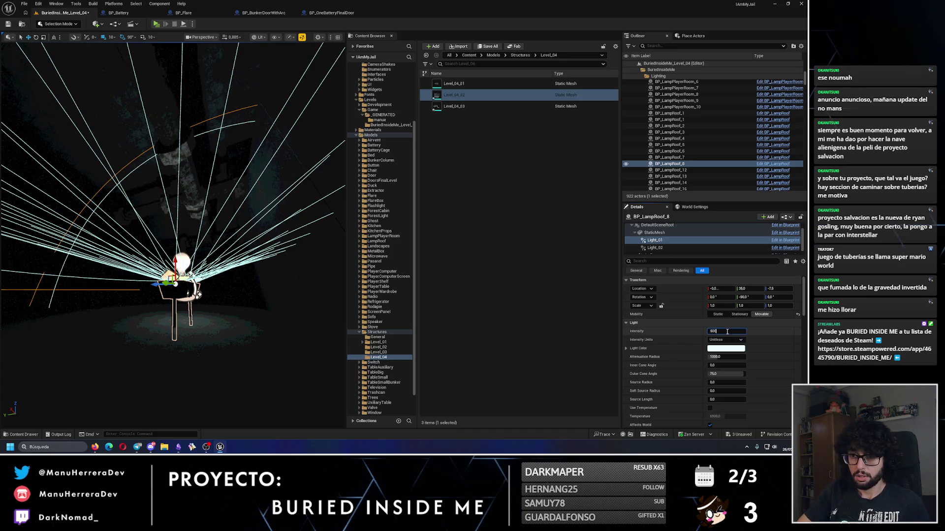
key(Return)
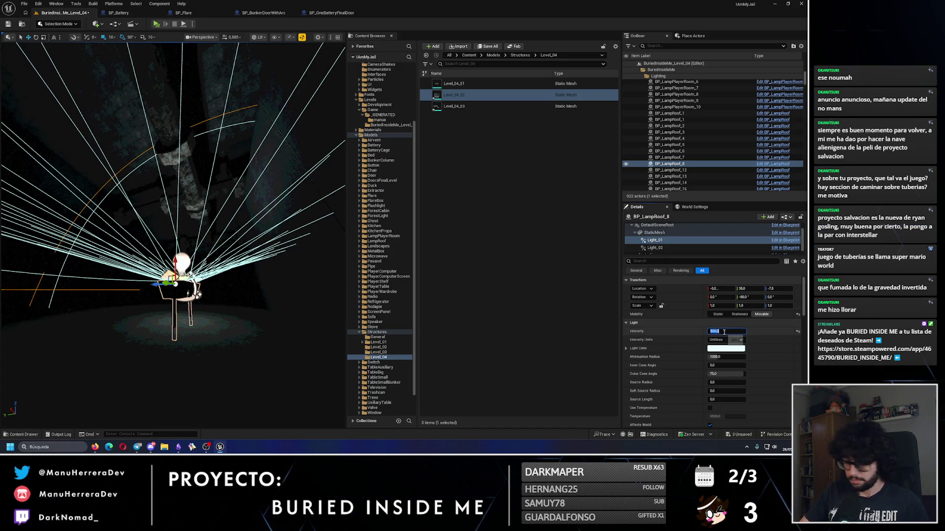
key(Return)
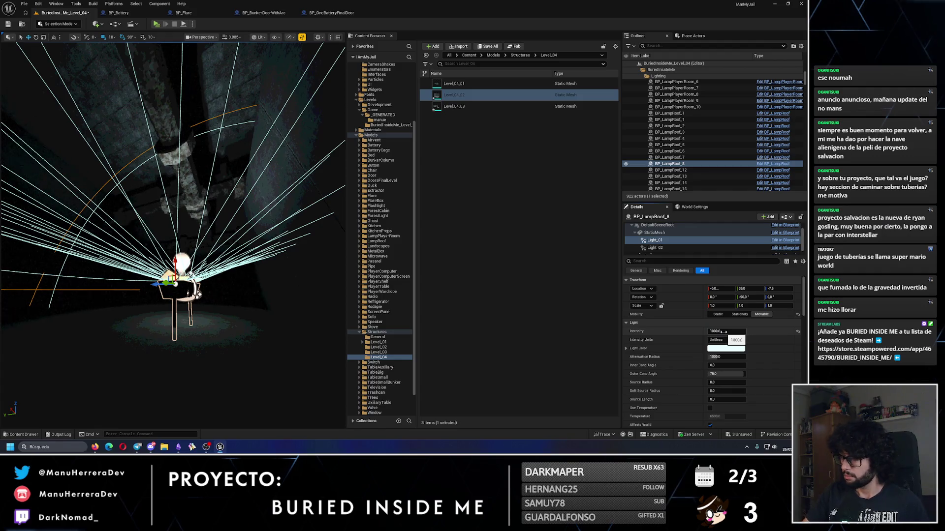
Set Light_02's intensity to 1000 and outer cone angle to 75, then reselect the lamp actor.
click(653, 248)
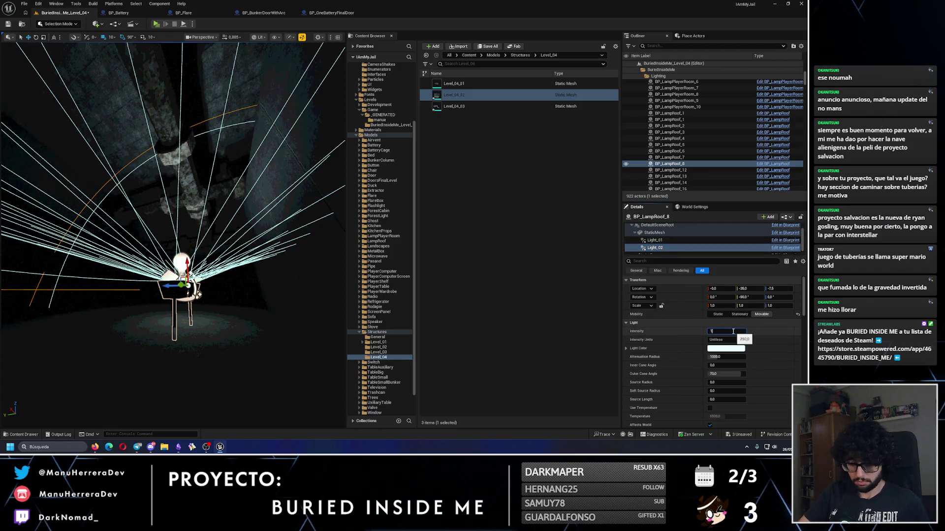
key(Return)
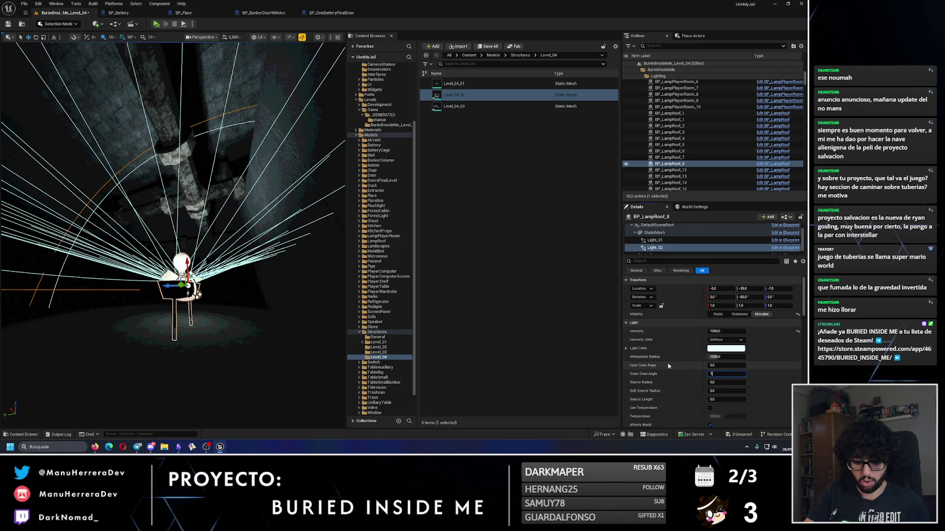
key(Return)
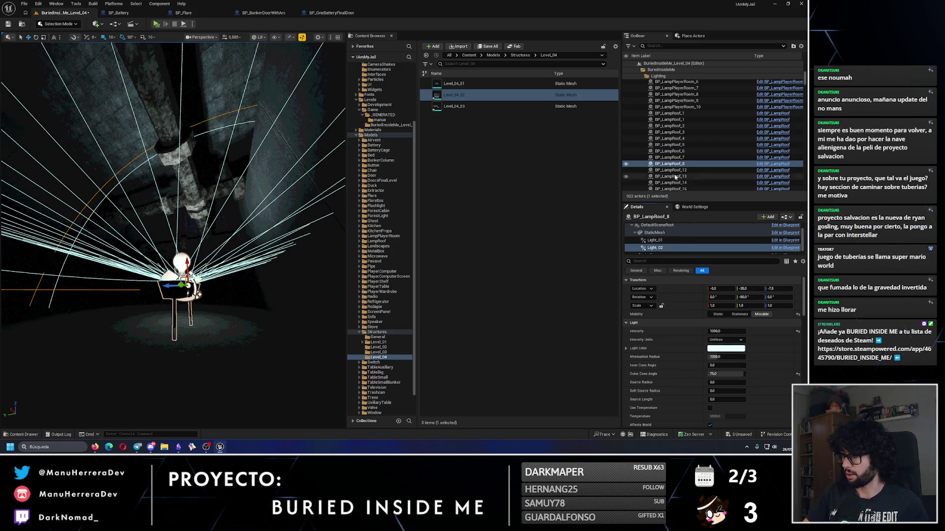
scroll(681, 232, up, 1)
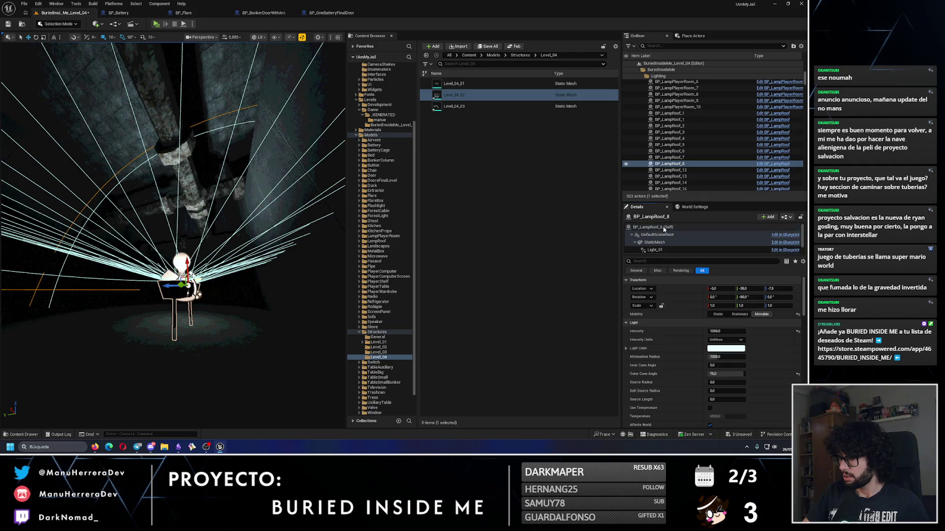
click(664, 228)
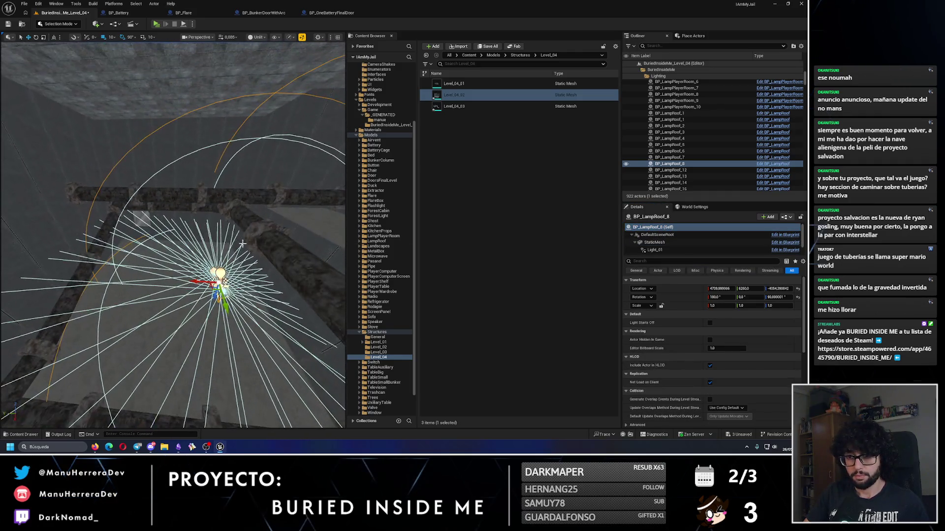
Alt-drag a copy of lamp 8 along the corridor as BP_LampRoof_9, restoring it after an accidental delete.
mouse_move(197, 284)
mouse_down()
mouse_move(199, 346)
mouse_move(167, 264)
mouse_move(211, 208)
mouse_up()
key(alt+4)
key(alt+3)
key(Delete)
click(210, 208)
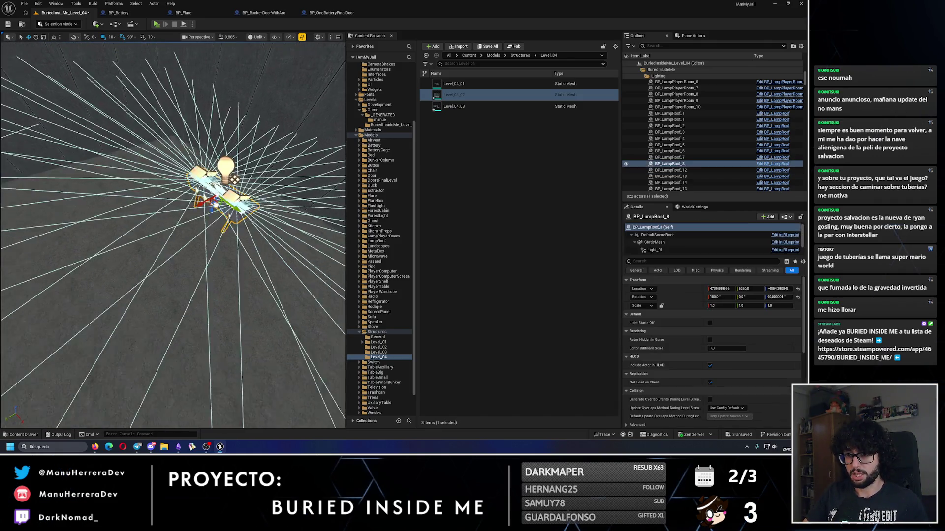
key(f)
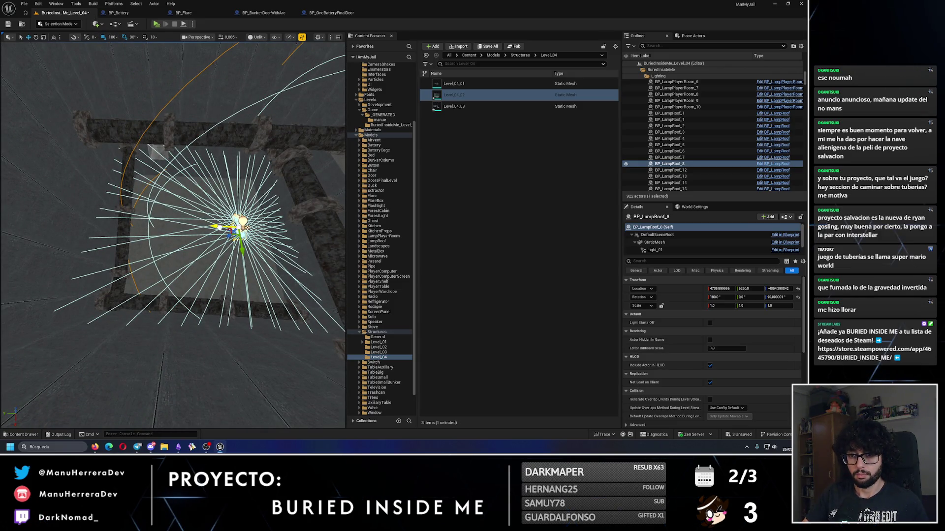
key(ctrl+z)
key(f)
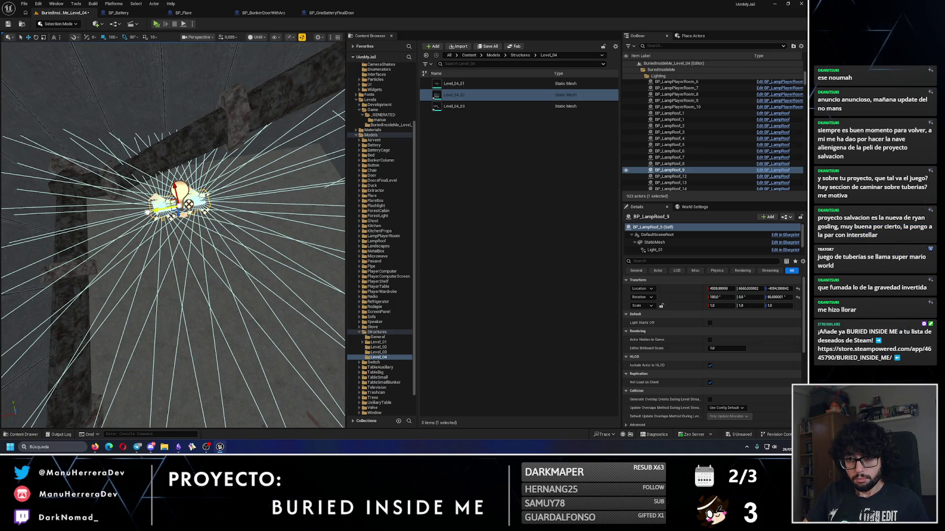
key(alt+4)
key(alt+3)
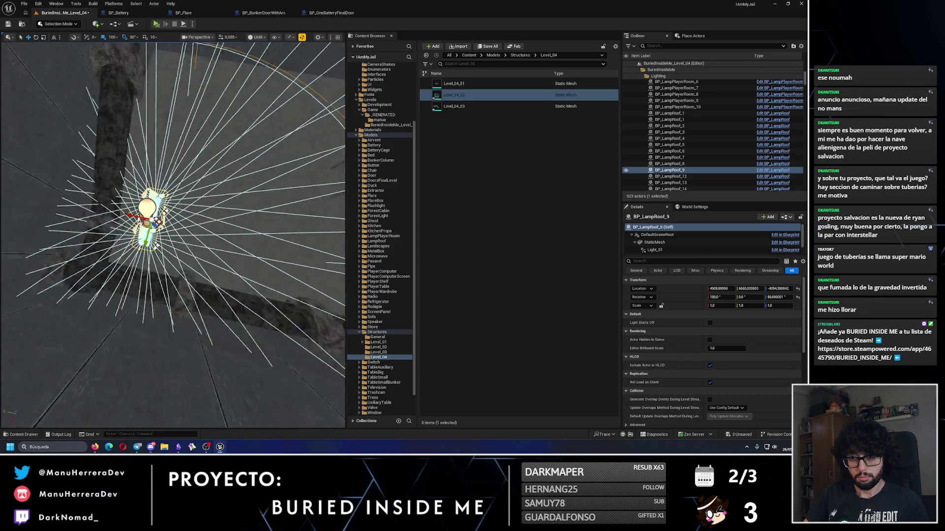
Duplicate the lamp with Ctrl+D as BP_LampRoof_10 and check its lighting in Lit shading.
drag(180, 202, 180, 202)
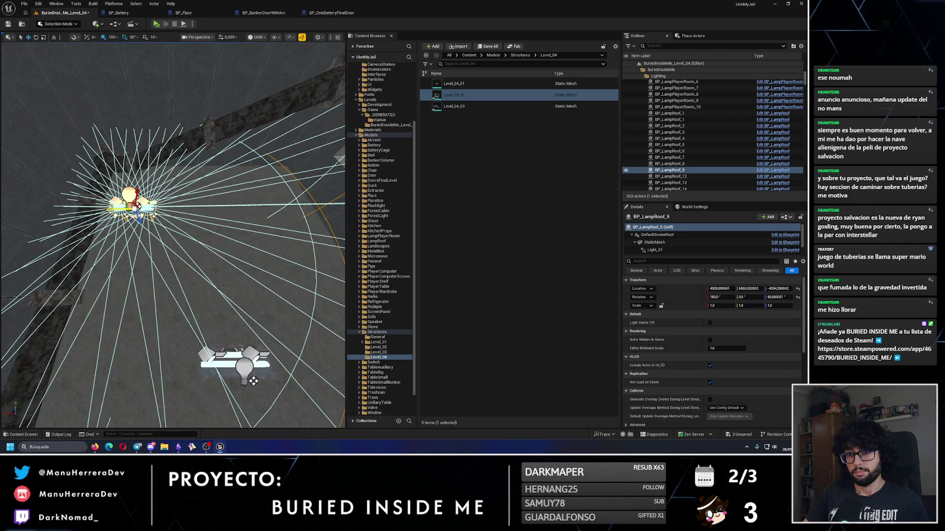
key(ctrl+d)
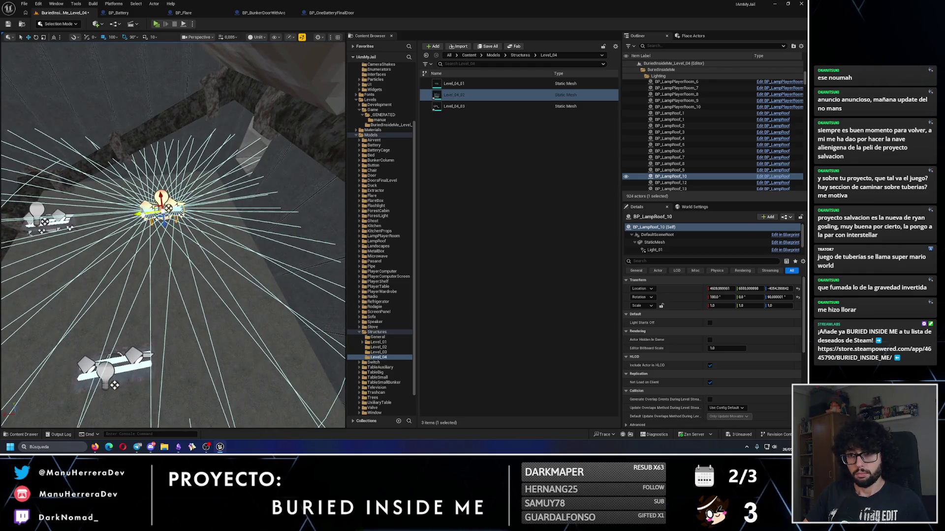
key(alt+4)
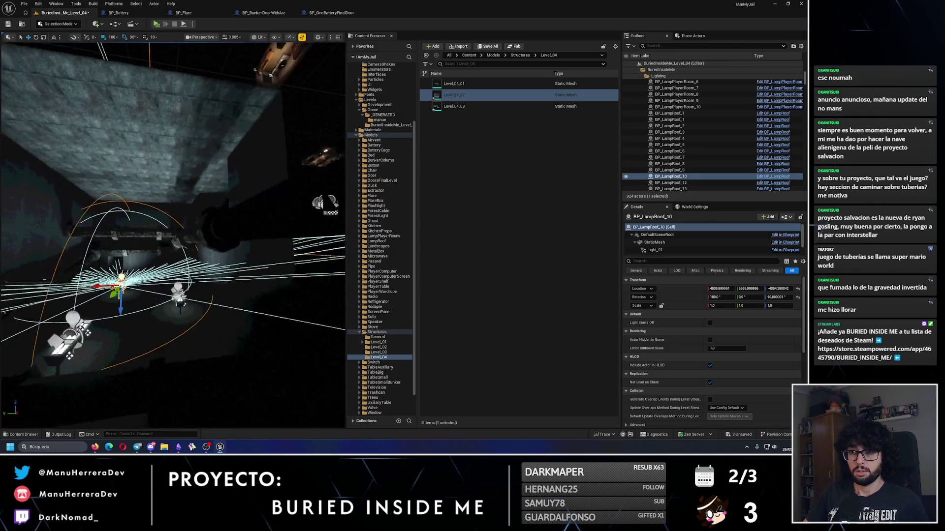
key(alt+3)
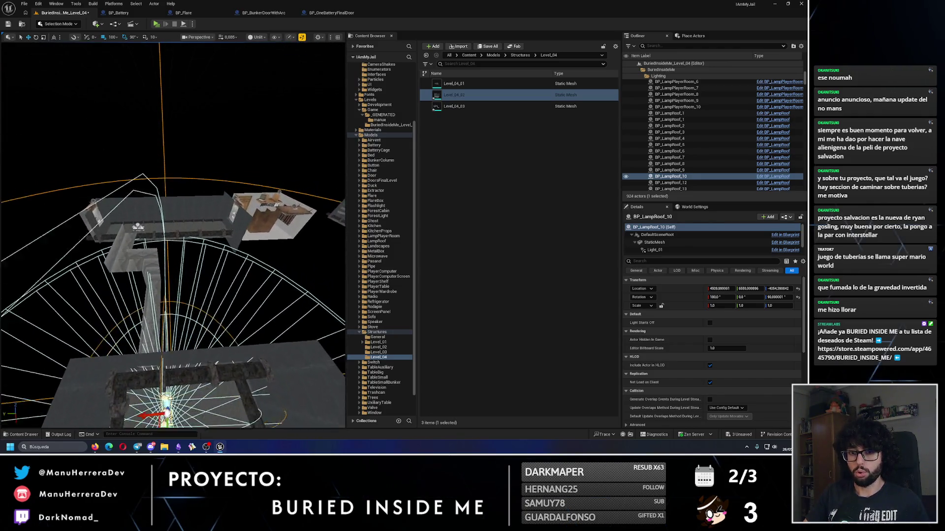
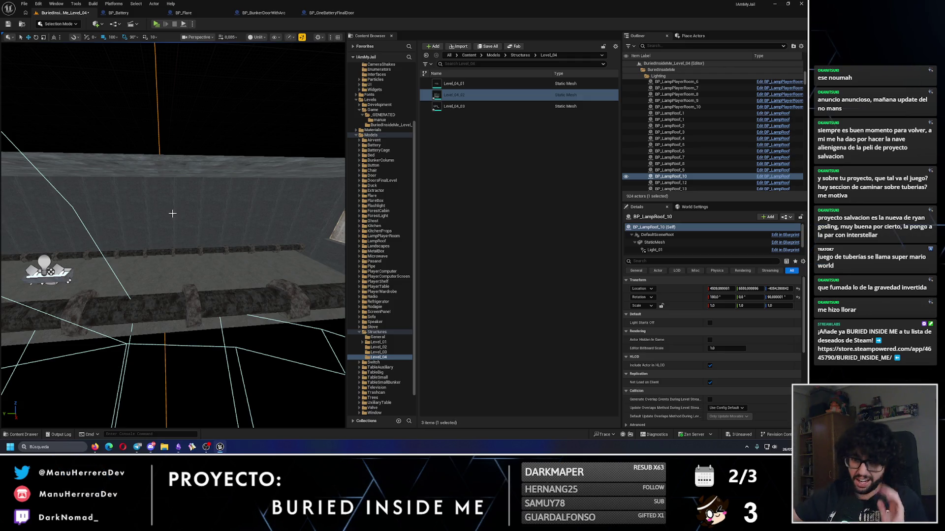
Frame the selected roof lamp and compare its light in lit and unlit shading.
drag(172, 214, 143, 194)
key(f)
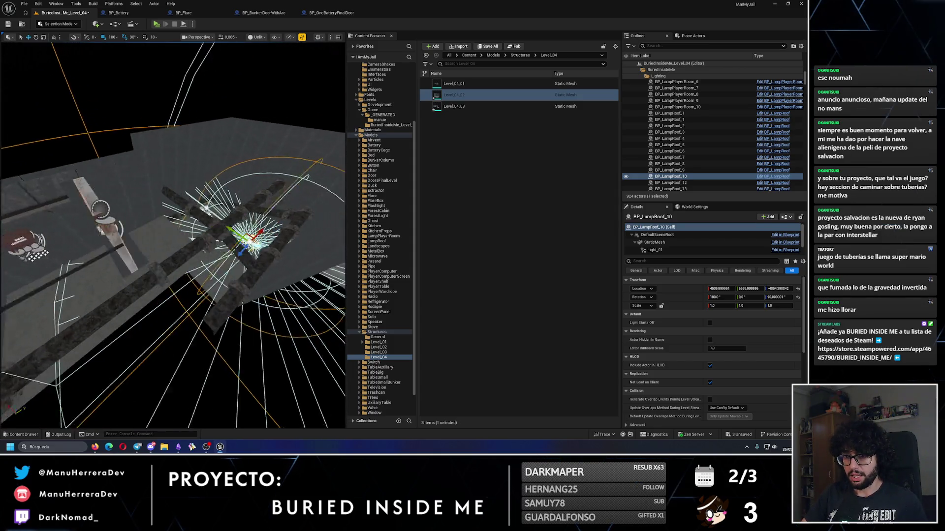
key(alt+4)
drag(173, 214, 172, 214)
key(alt+3)
Select BP_LampRoof_15 and turn it a quarter turn to 90 degrees.
click(275, 211)
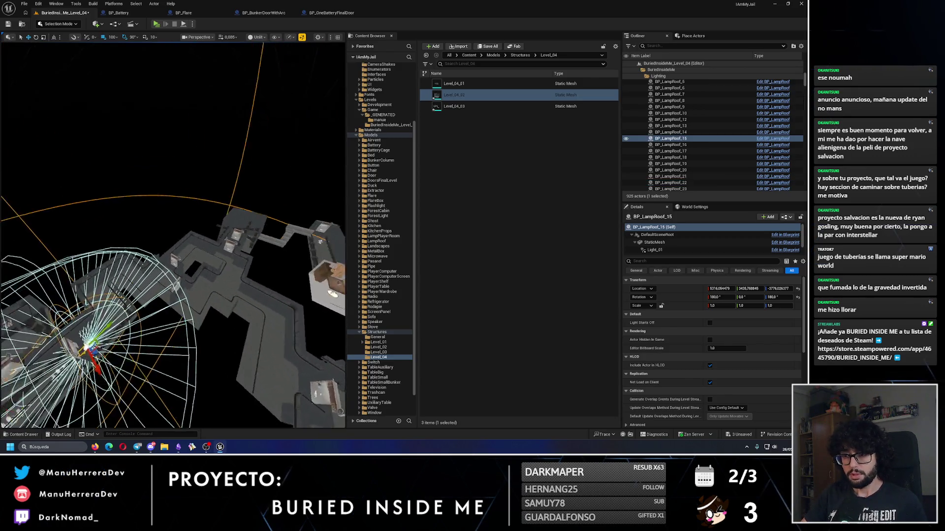
mouse_move(150, 273)
mouse_down()
mouse_move(205, 315)
mouse_move(282, 204)
mouse_up()
key(w)
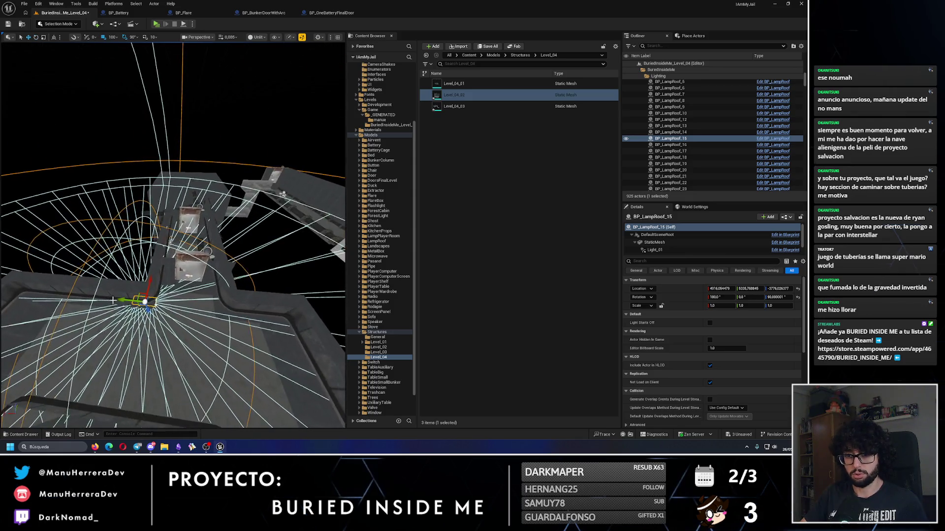
mouse_move(283, 194)
mouse_down()
mouse_move(341, 290)
mouse_move(167, 283)
mouse_move(172, 225)
mouse_move(155, 165)
mouse_up()
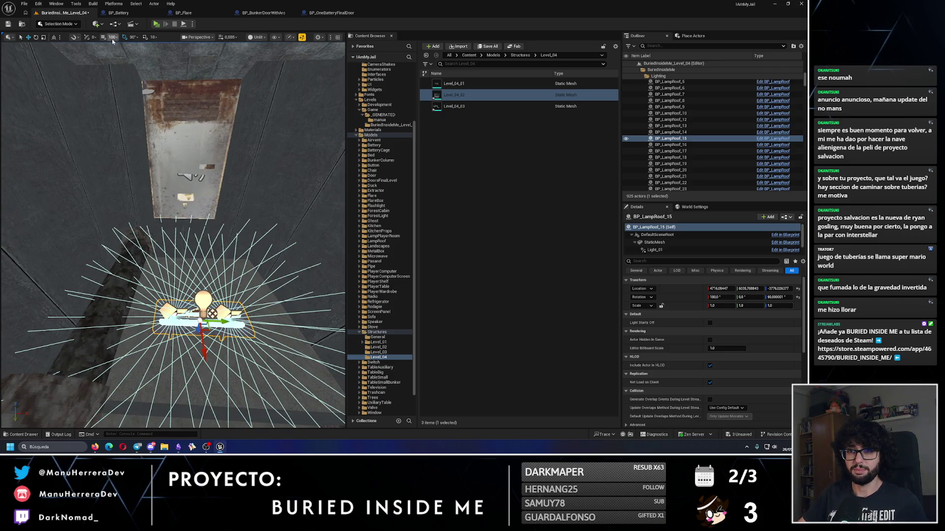
drag(139, 84, 235, 217)
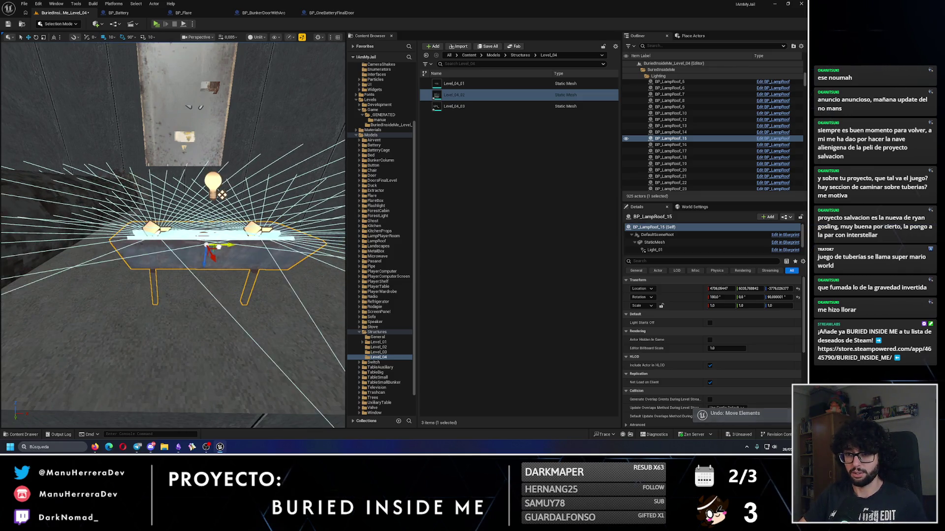
mouse_move(236, 216)
mouse_down()
mouse_move(214, 270)
mouse_move(180, 163)
mouse_up()
Check the rotated lamp's lighting by toggling lit and unlit shading around the room.
key(alt+4)
key(alt+3)
key(alt+4)
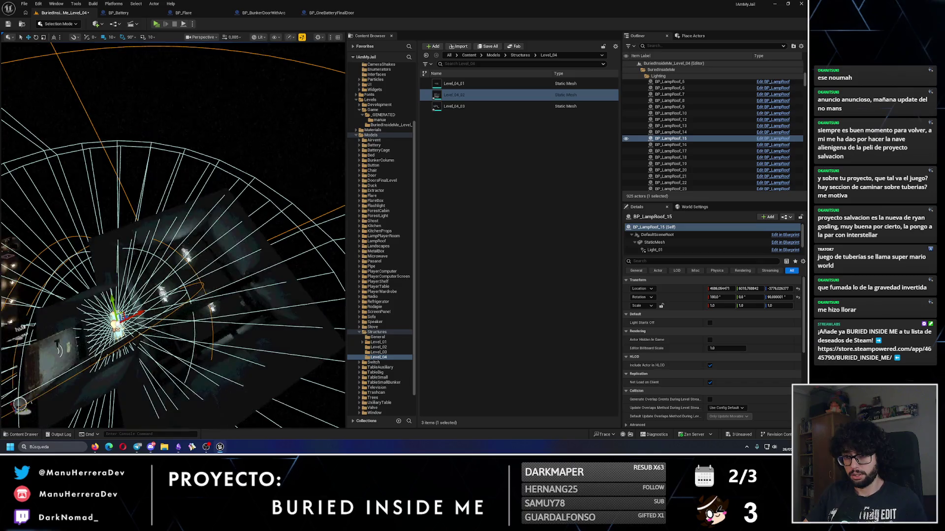
drag(197, 202, 195, 199)
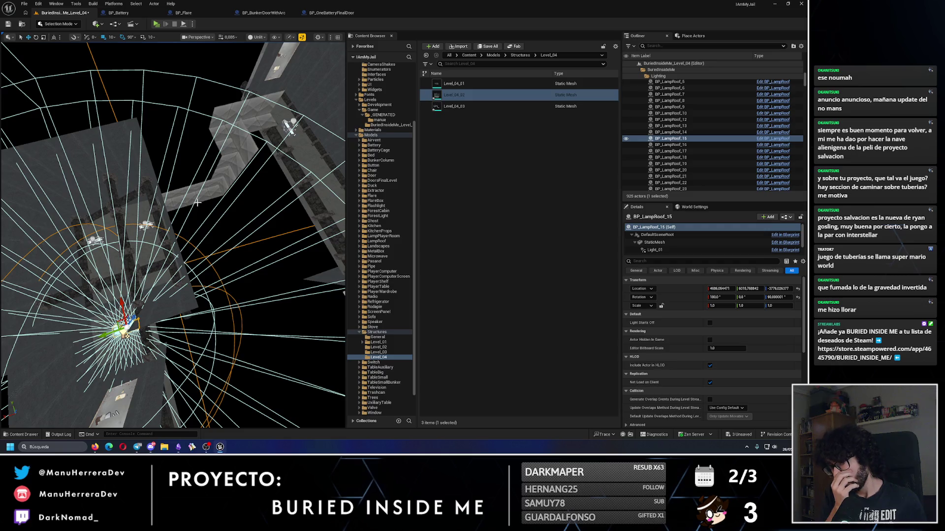
drag(178, 236, 185, 249)
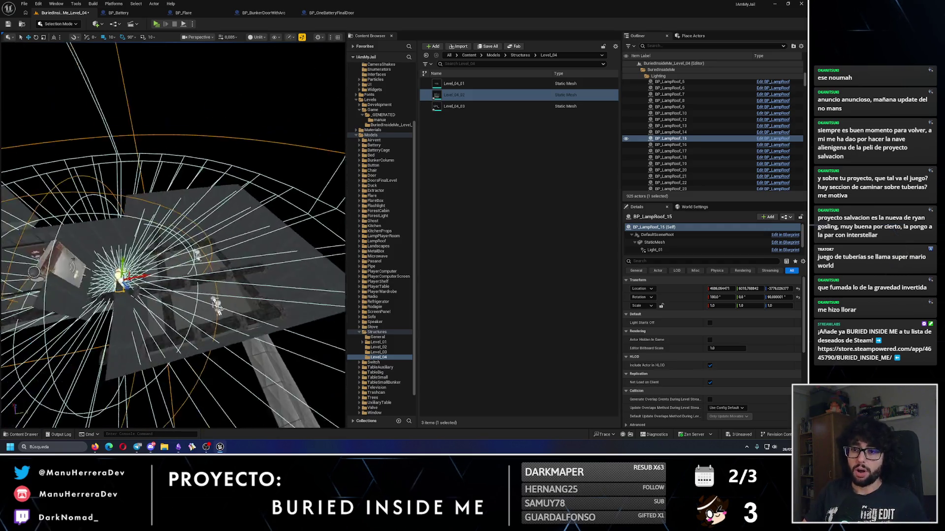
Select baseboards Rodapie_86–89 and duplicate them.
click(227, 292)
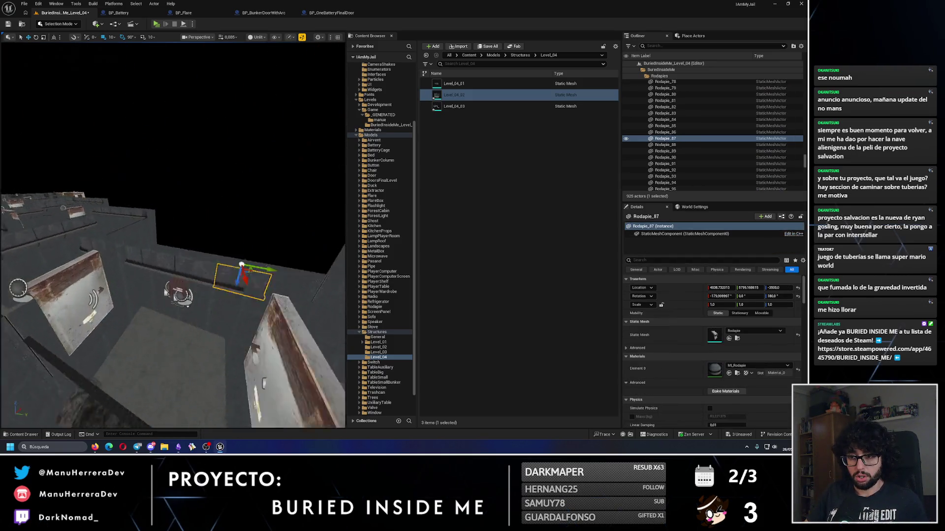
ctrl+click(168, 251)
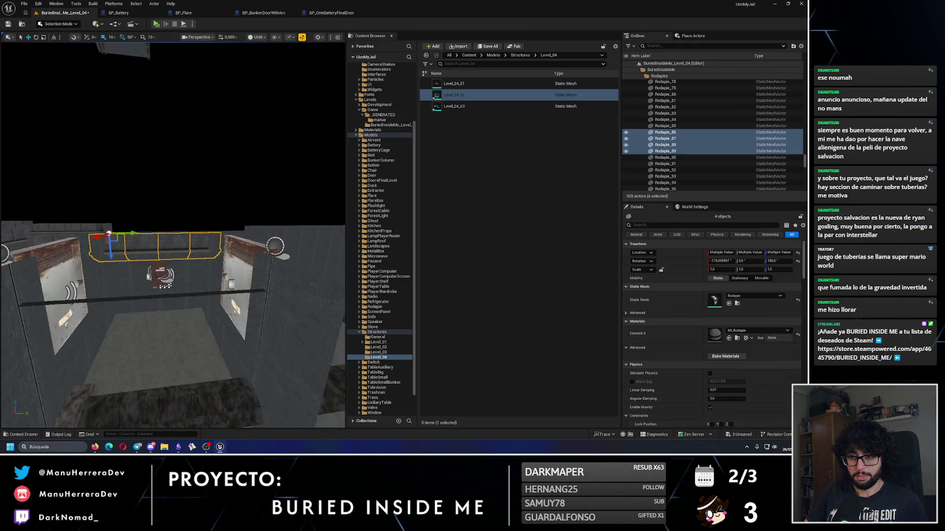
drag(150, 268, 150, 268)
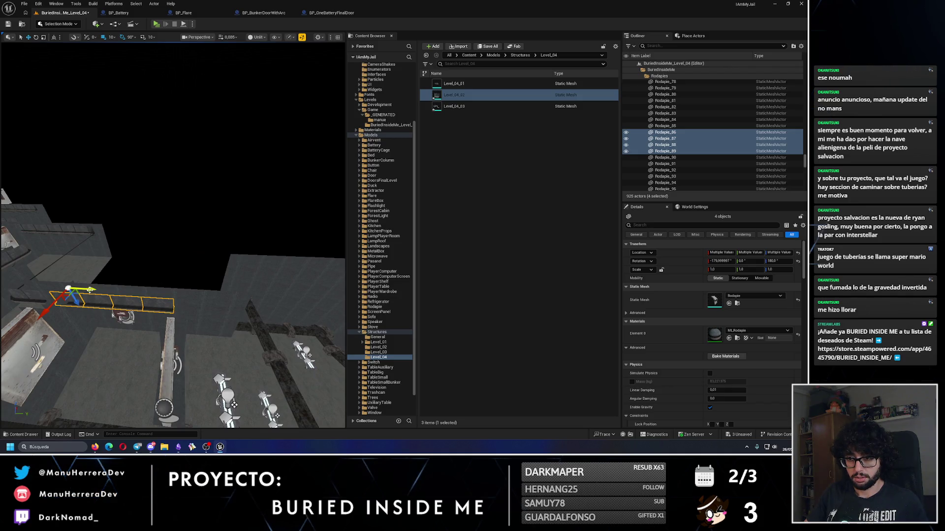
key(ctrl+d)
drag(209, 196, 209, 196)
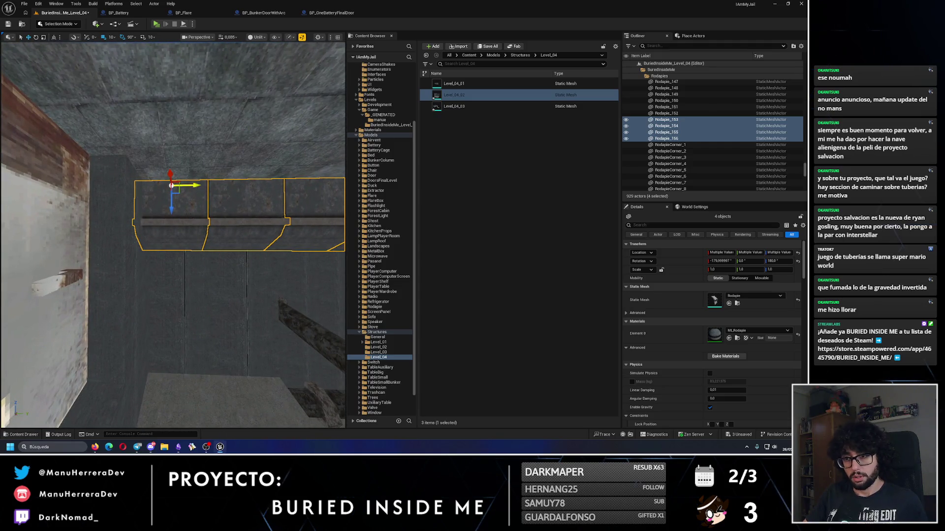
drag(172, 236, 173, 237)
drag(198, 188, 199, 188)
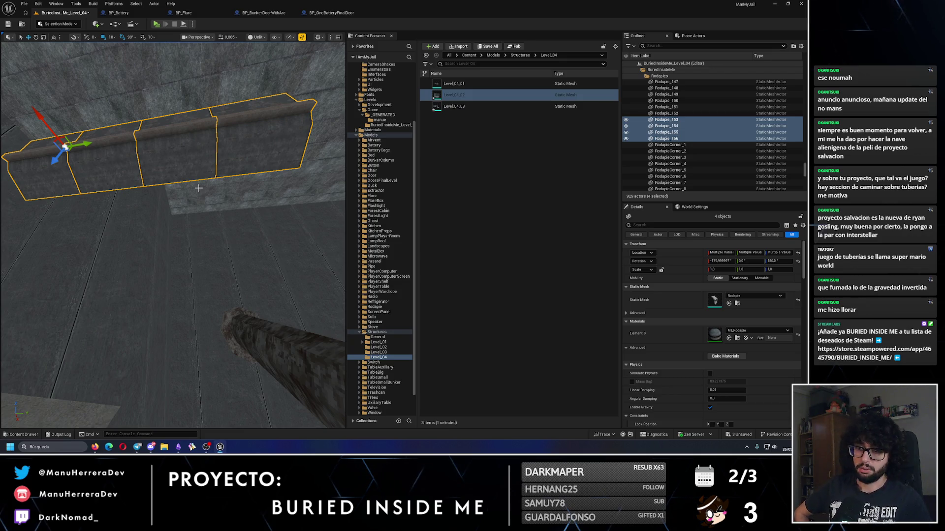
Delete the four baseboard duplicates and save Level_04.
key(Delete)
drag(198, 188, 178, 213)
drag(147, 268, 137, 270)
key(ctrl+s)
Select the pipe run starting with Pipe_242 and Pipe_243, including its joints and unions.
click(138, 270)
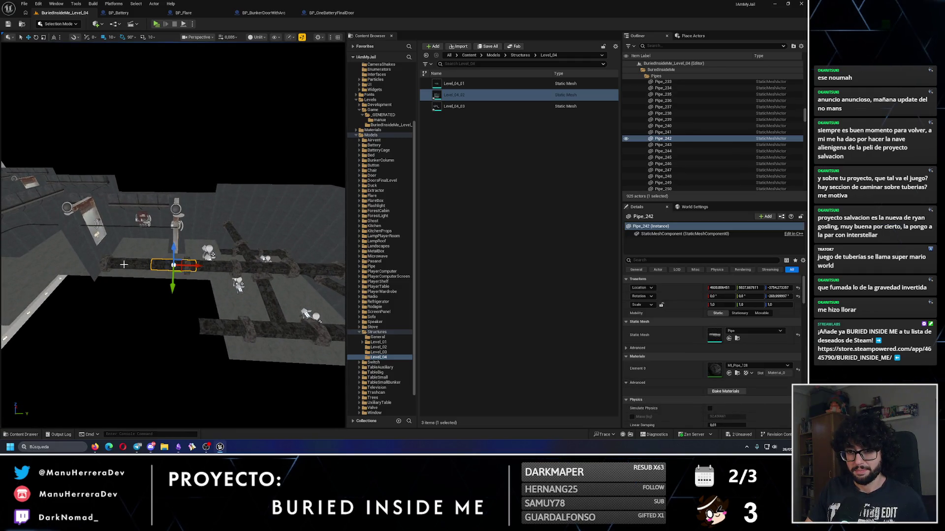
click(114, 266)
ctrl+click(126, 265)
ctrl+click(163, 265)
ctrl+click(197, 267)
ctrl+click(74, 295)
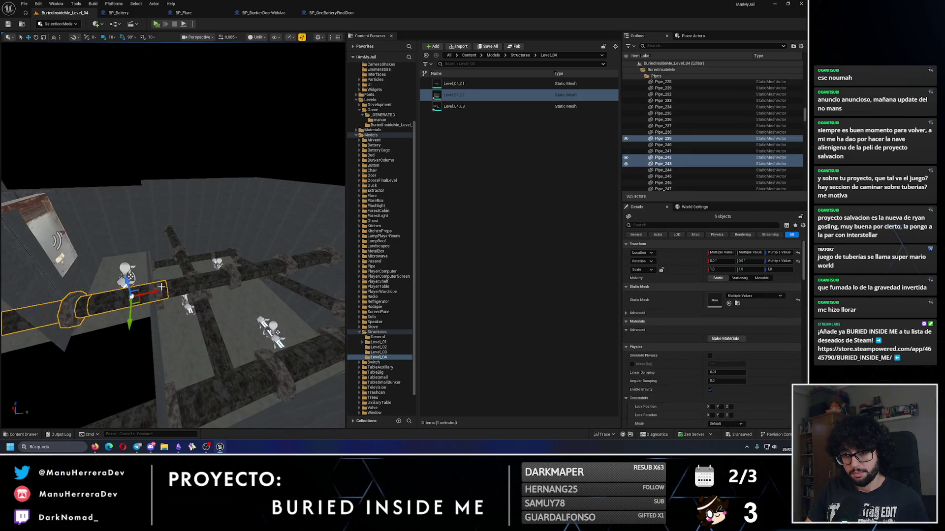
ctrl+click(118, 288)
ctrl+click(157, 276)
ctrl+click(176, 274)
ctrl+click(216, 269)
ctrl+click(238, 265)
ctrl+click(266, 257)
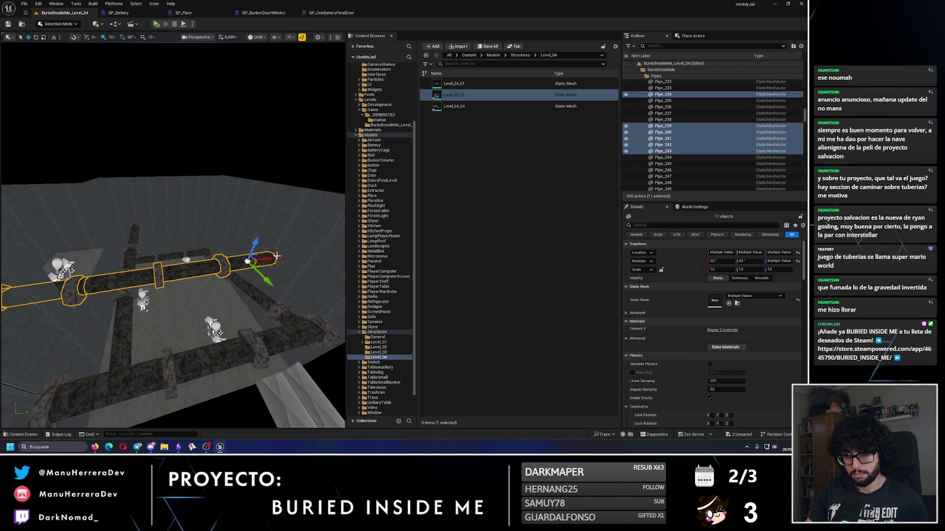
Inspect the selected pipes in the four-way split view, then frame them in single perspective.
scroll(251, 257, up, 2)
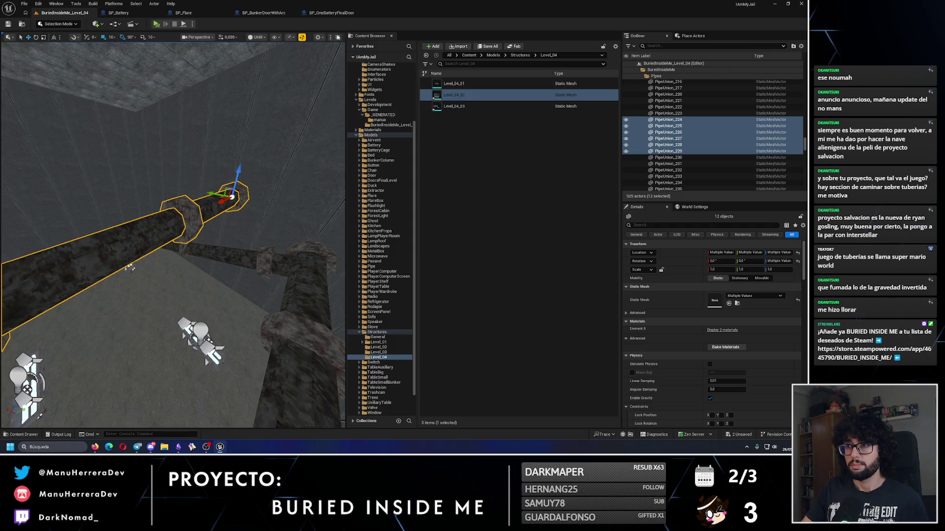
click(338, 37)
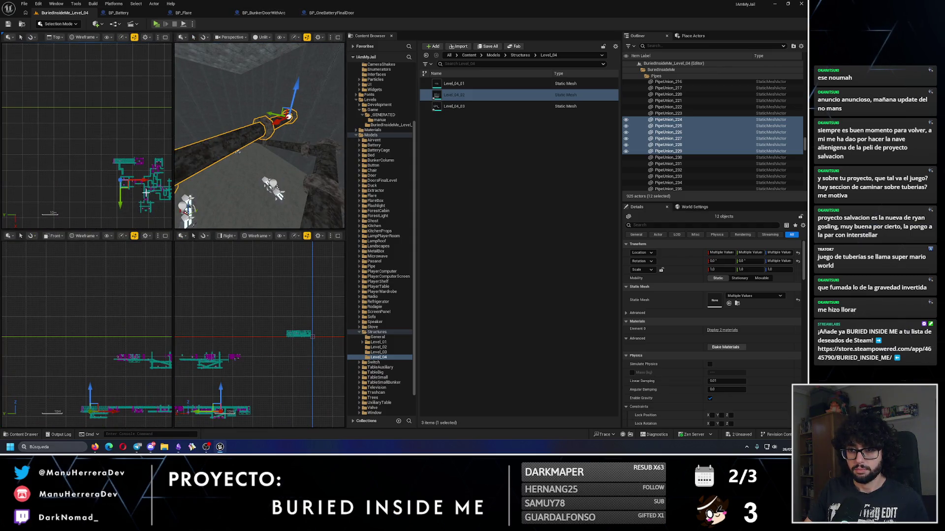
drag(150, 361, 129, 314)
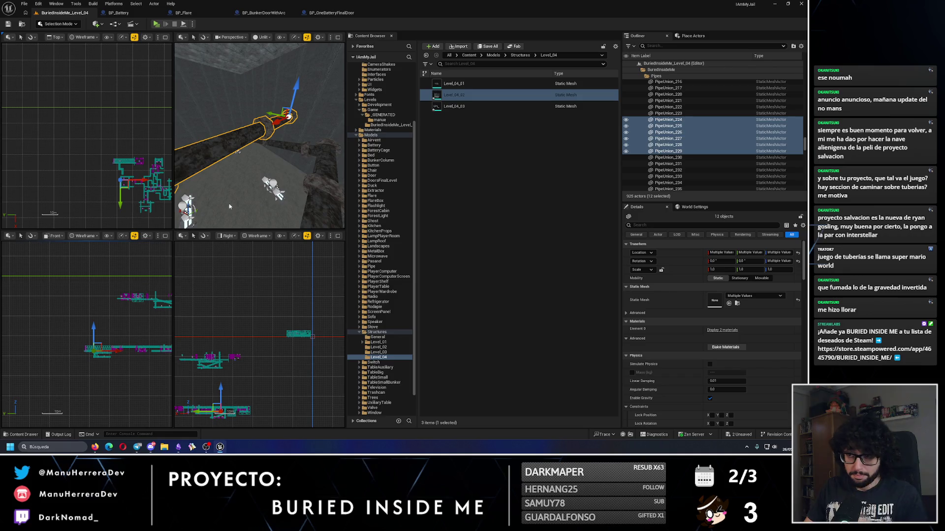
drag(241, 173, 259, 179)
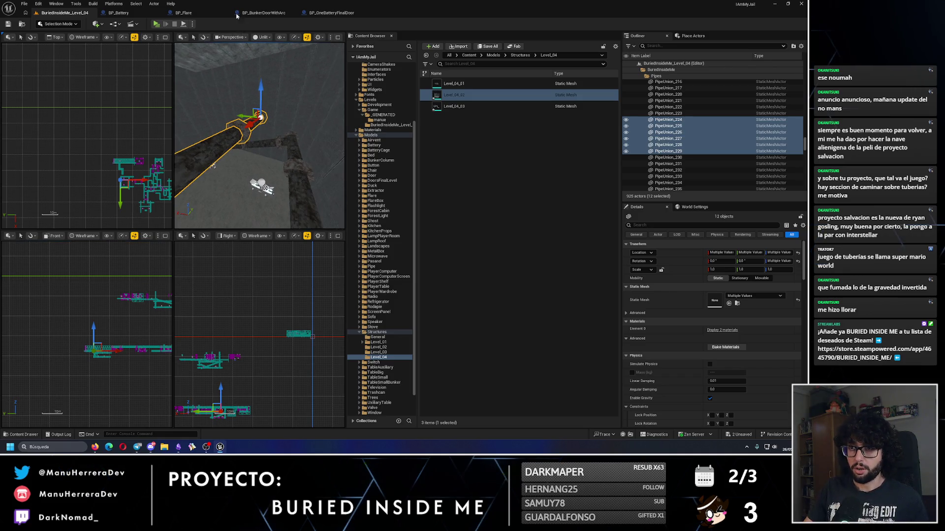
click(337, 37)
key(f)
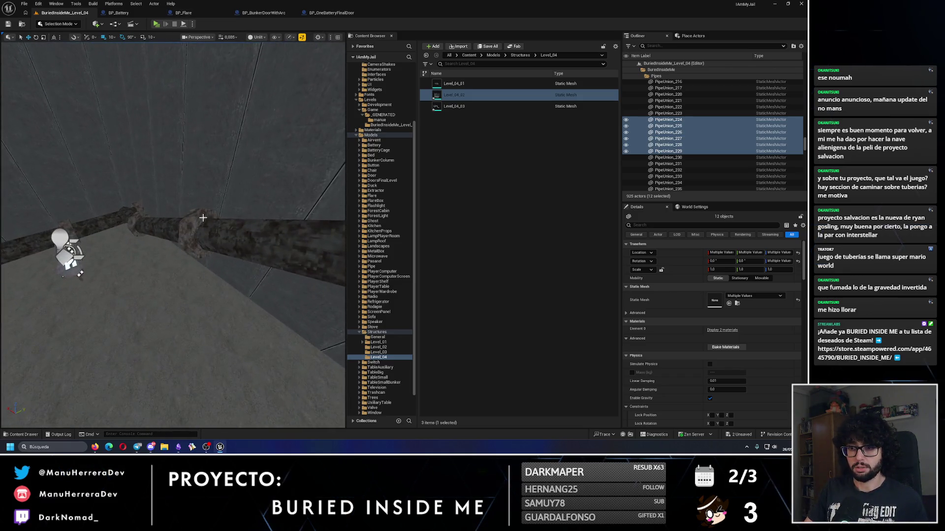
Extend the selection with more pipe segments, collars, unions, cube geometry and nearby roof lamps.
ctrl+click(201, 221)
key(f)
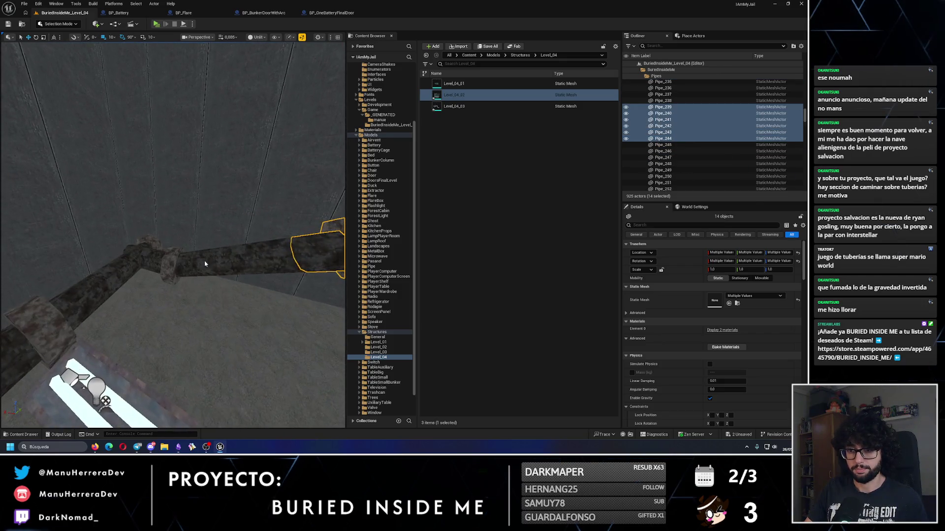
ctrl+click(170, 260)
ctrl+click(147, 254)
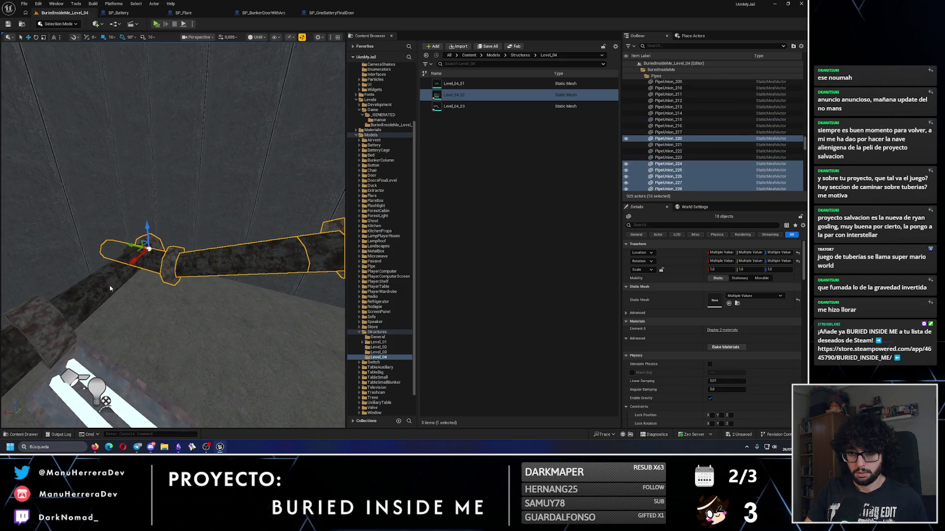
key(f)
ctrl+click(197, 255)
ctrl+click(117, 241)
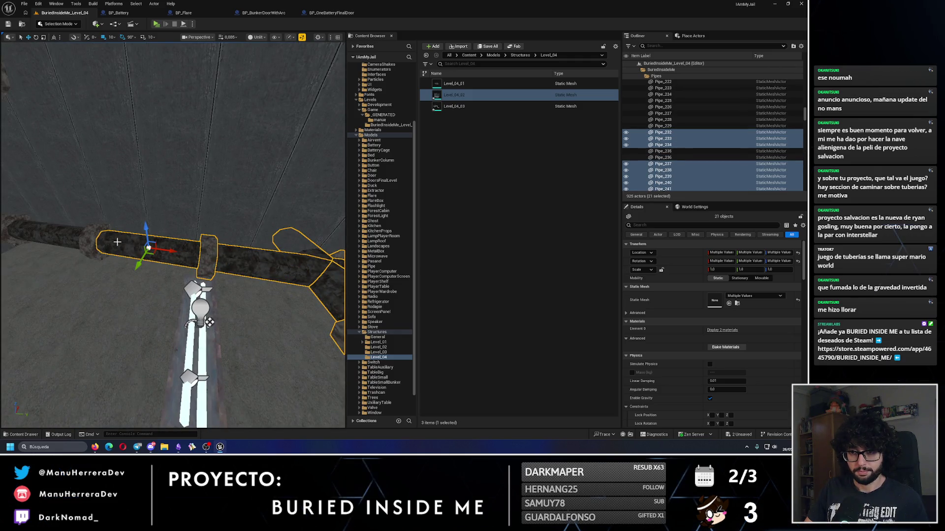
ctrl+click(94, 242)
key(f)
ctrl+click(176, 249)
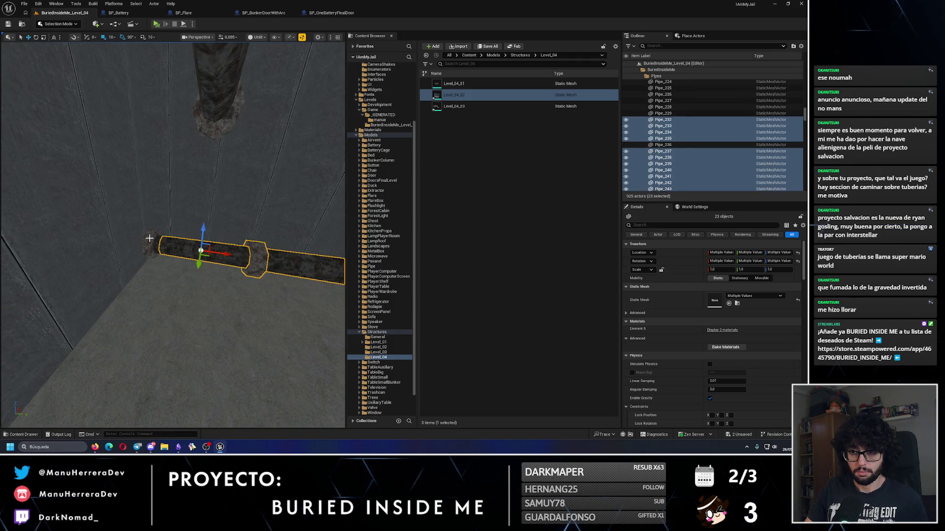
ctrl+click(153, 240)
scroll(153, 240, down, 5)
ctrl+click(75, 241)
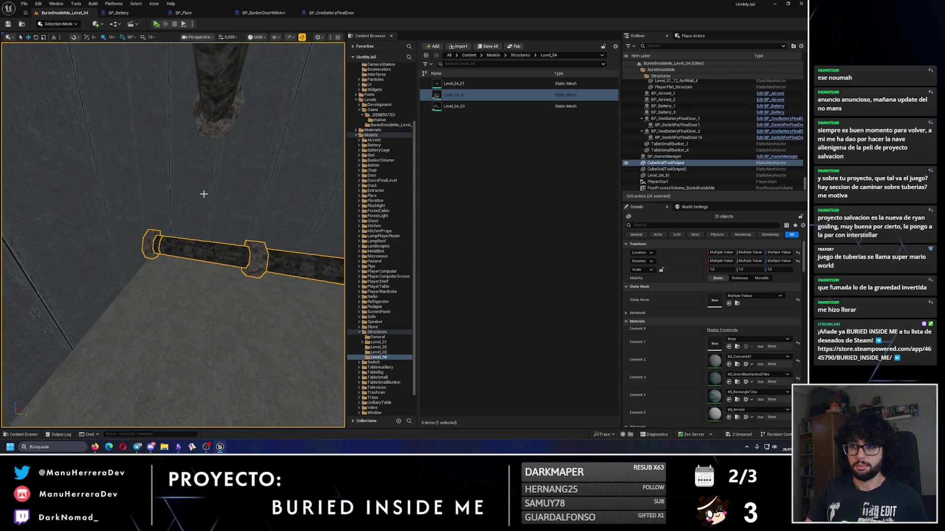
key(f)
ctrl+click(20, 277)
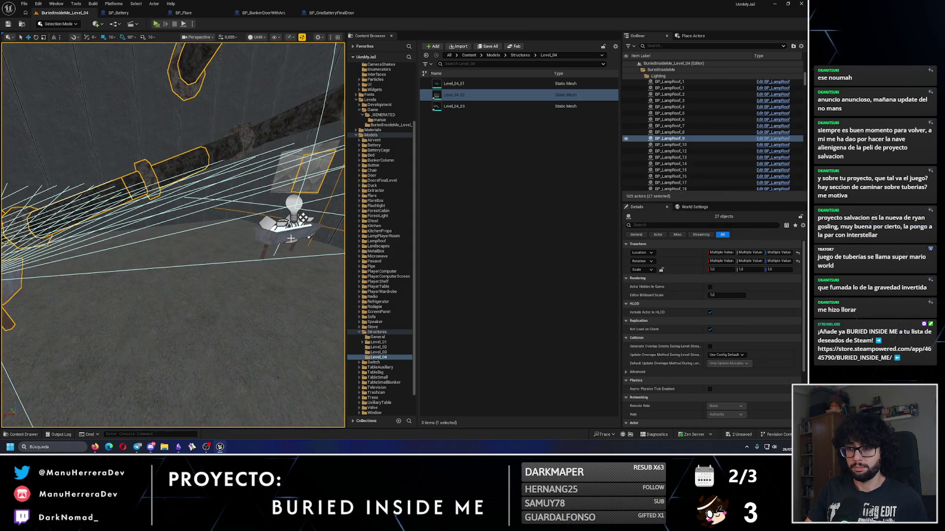
key(f)
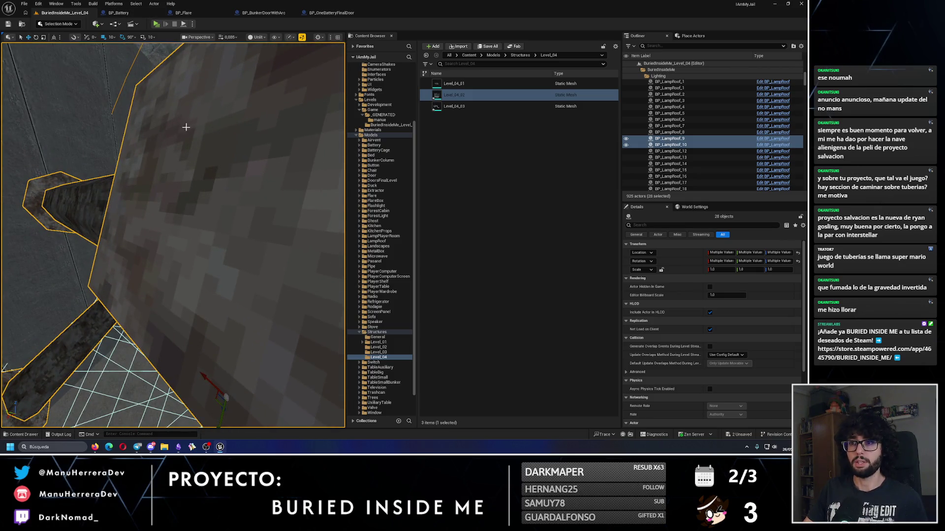
scroll(172, 118, down, 10)
Duplicate BP_Airvent_2 into a new air vent, BP_Airvent_3.
key(Escape)
mouse_move(172, 236)
mouse_down()
mouse_move(133, 222)
mouse_move(170, 229)
mouse_move(162, 216)
mouse_move(163, 233)
mouse_move(147, 230)
mouse_up()
click(197, 231)
scroll(197, 230, down, 10)
key(ctrl+d)
drag(110, 288, 241, 224)
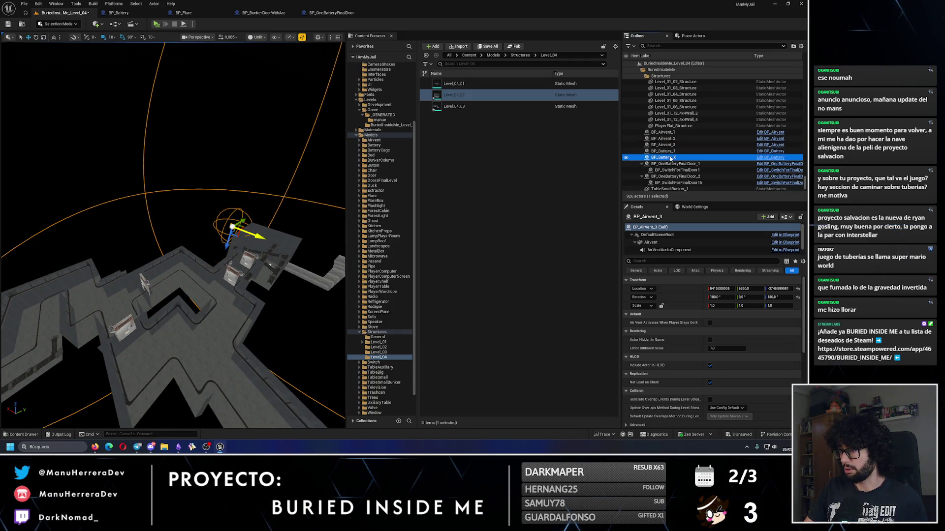
Undo an accidental battery duplicate and focus on the new air vent BP_Airvent_3.
double_click(664, 157)
key(ctrl+d)
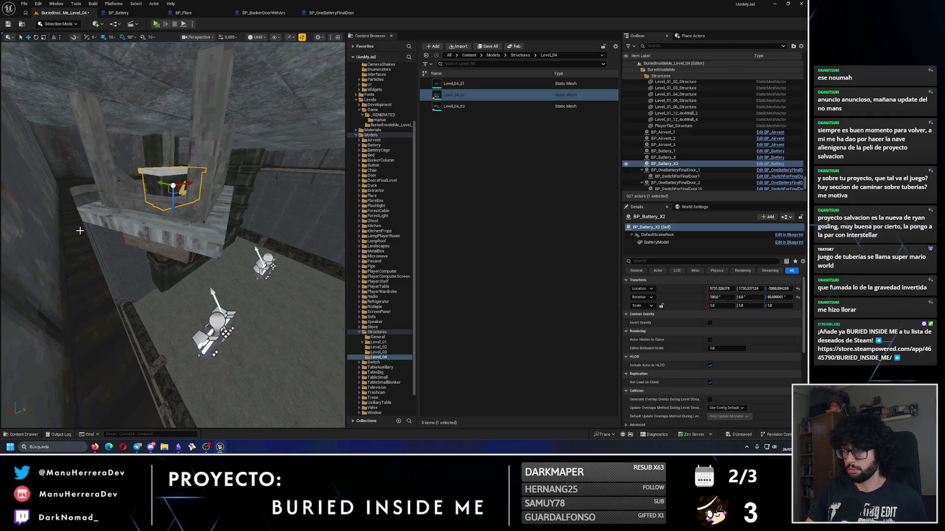
key(ctrl+z)
drag(172, 236, 206, 234)
mouse_move(130, 268)
mouse_down()
mouse_move(138, 265)
mouse_move(130, 268)
mouse_up()
click(146, 279)
key(f)
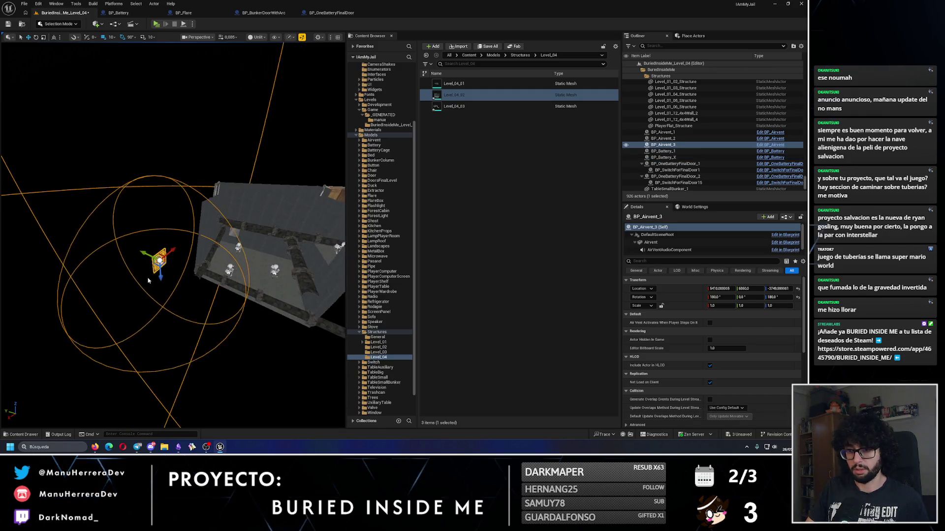
Move BP_Airvent_3 along X toward the pipes and lower it against the wall.
mouse_move(171, 253)
mouse_down()
mouse_move(217, 267)
mouse_move(153, 254)
mouse_move(147, 271)
mouse_up()
mouse_move(197, 290)
mouse_down()
mouse_move(232, 211)
mouse_move(179, 205)
mouse_move(185, 325)
mouse_up()
mouse_move(182, 374)
mouse_down()
mouse_move(184, 388)
mouse_move(148, 344)
mouse_move(98, 320)
mouse_move(87, 299)
mouse_move(70, 360)
mouse_up()
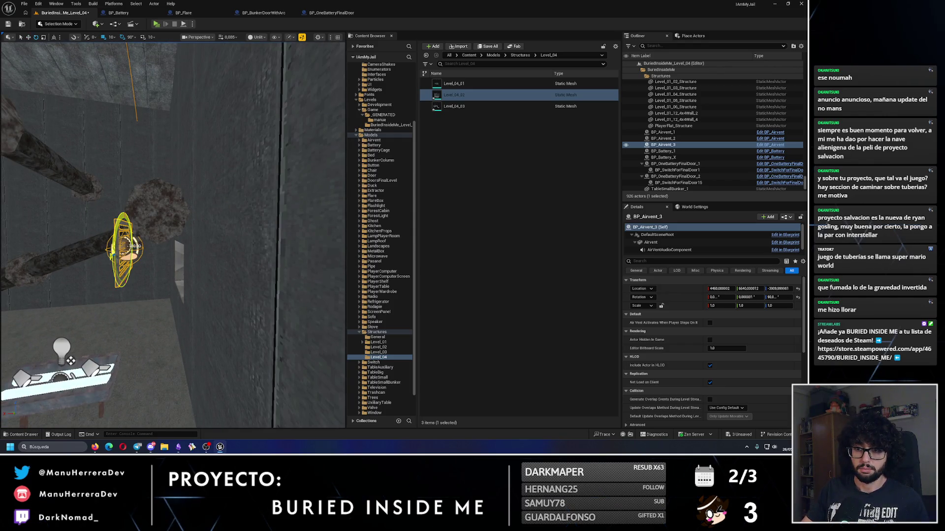
mouse_move(199, 252)
mouse_down()
mouse_move(222, 197)
mouse_move(212, 197)
mouse_move(191, 253)
mouse_move(129, 275)
mouse_move(142, 301)
mouse_up()
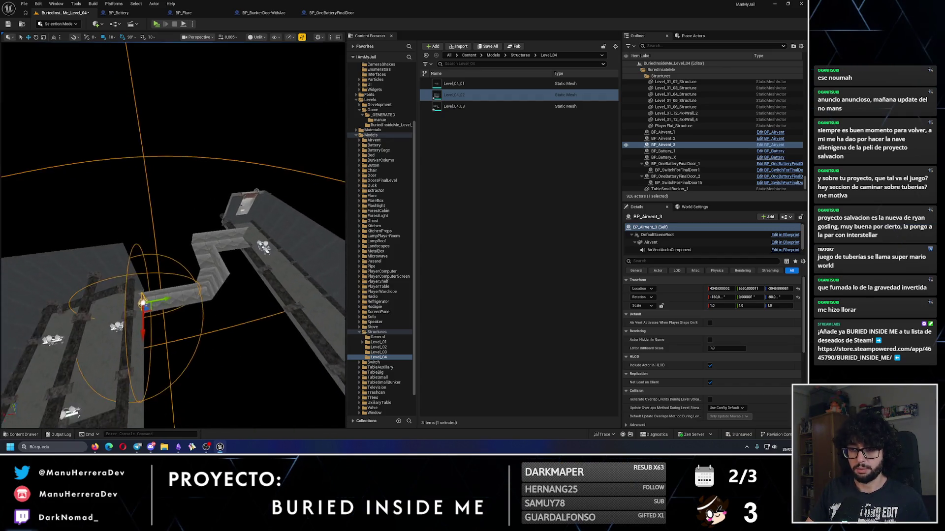
scroll(140, 304, up, 4)
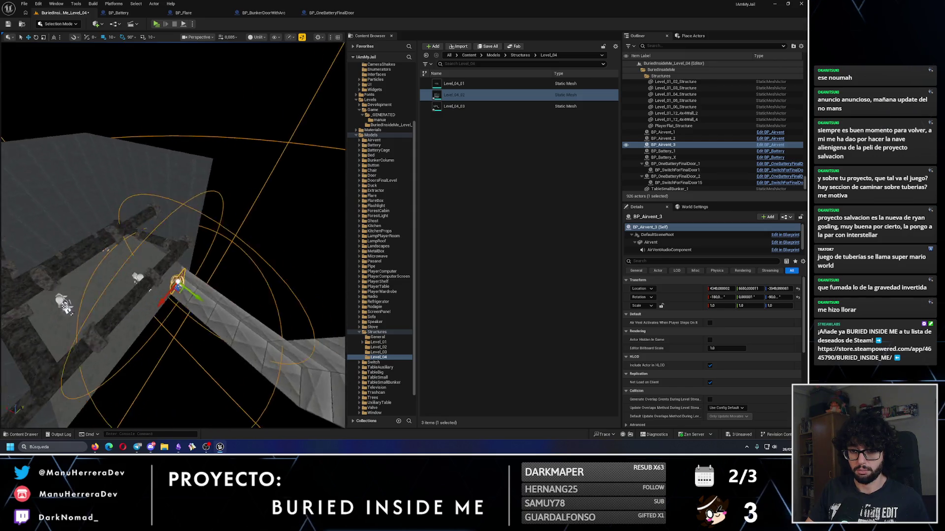
scroll(139, 315, up, 6)
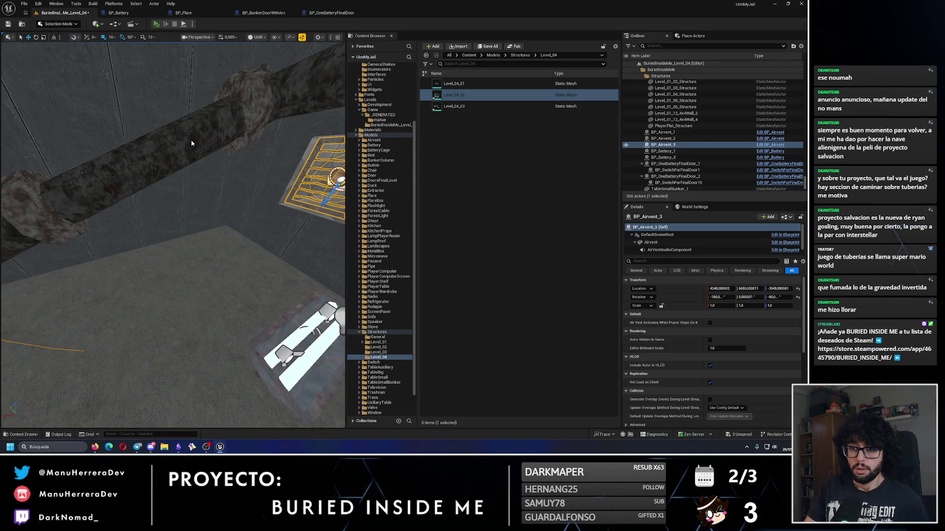
Play-test the vent placement, turn the vent 180 degrees, and copy it upward.
key(alt+p)
key(Escape)
mouse_move(202, 185)
mouse_down()
mouse_move(256, 183)
mouse_move(247, 184)
mouse_up()
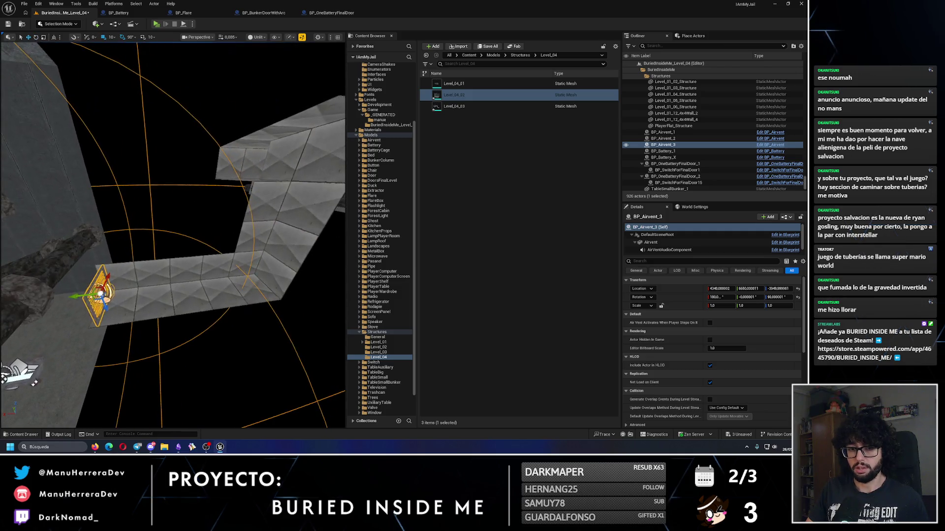
key(f)
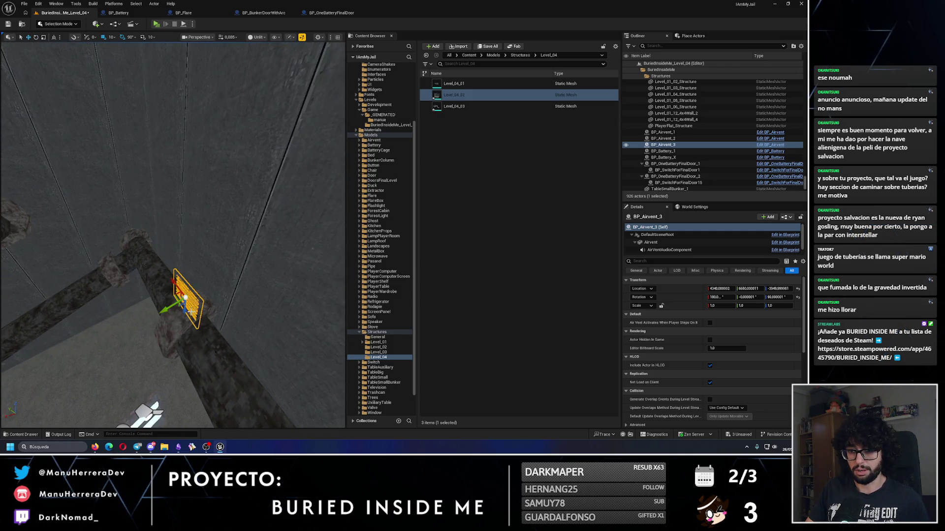
alt+drag(187, 314, 197, 192)
Rotate BP_Airvent_4 180° on Z and inspect its fit in the wall opening.
key(e)
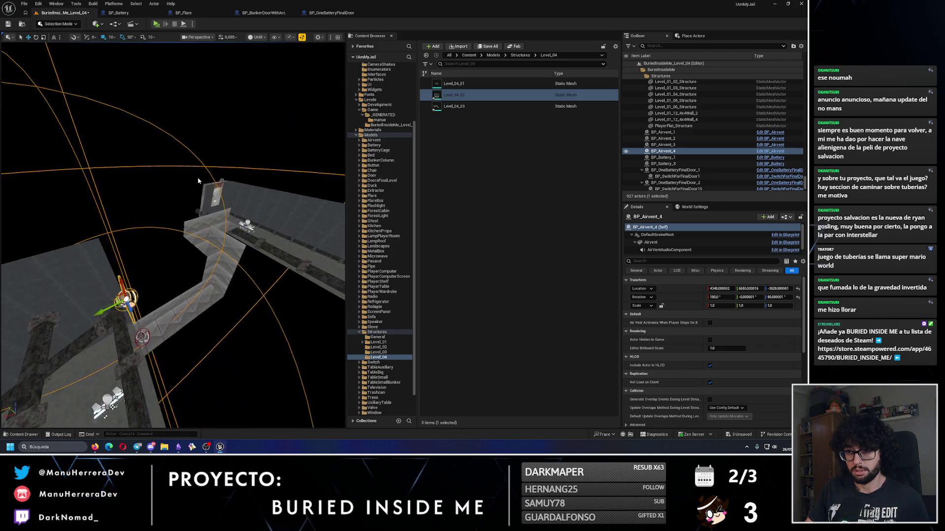
mouse_move(140, 313)
mouse_down()
mouse_move(167, 290)
mouse_move(152, 287)
mouse_move(182, 296)
mouse_move(260, 285)
mouse_move(243, 327)
mouse_move(131, 327)
mouse_move(145, 281)
mouse_move(226, 277)
mouse_move(211, 281)
mouse_move(175, 249)
mouse_move(140, 254)
mouse_up()
key(w)
alt+drag(206, 245, 102, 174)
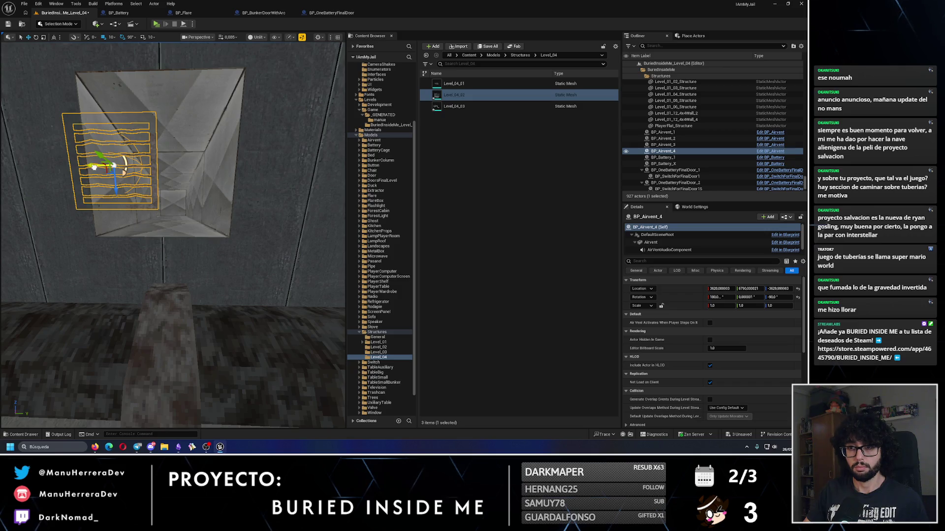
mouse_move(103, 173)
alt+mouse_down()
mouse_move(29, 138)
mouse_move(29, 202)
alt+mouse_up()
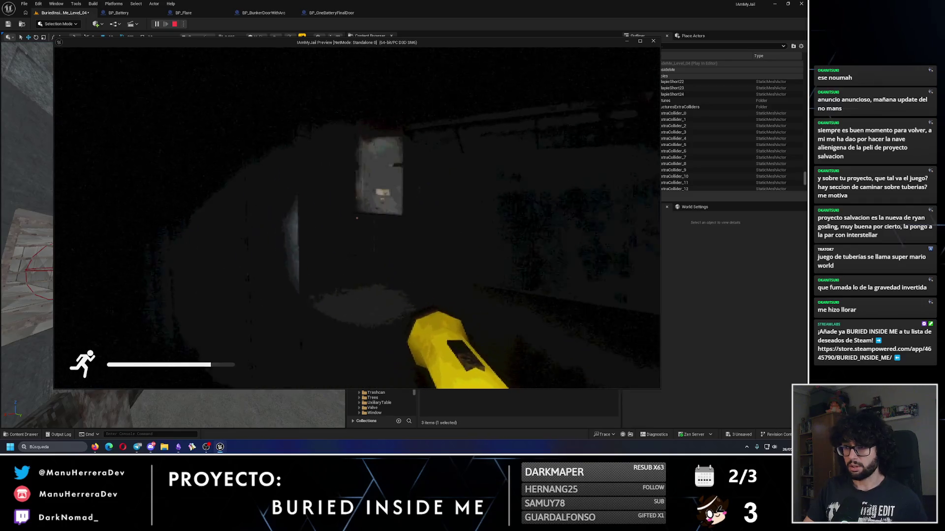
Walk through the corridor with the flashlight on into the dark room's hand-imprint wall.
key(shift+w)
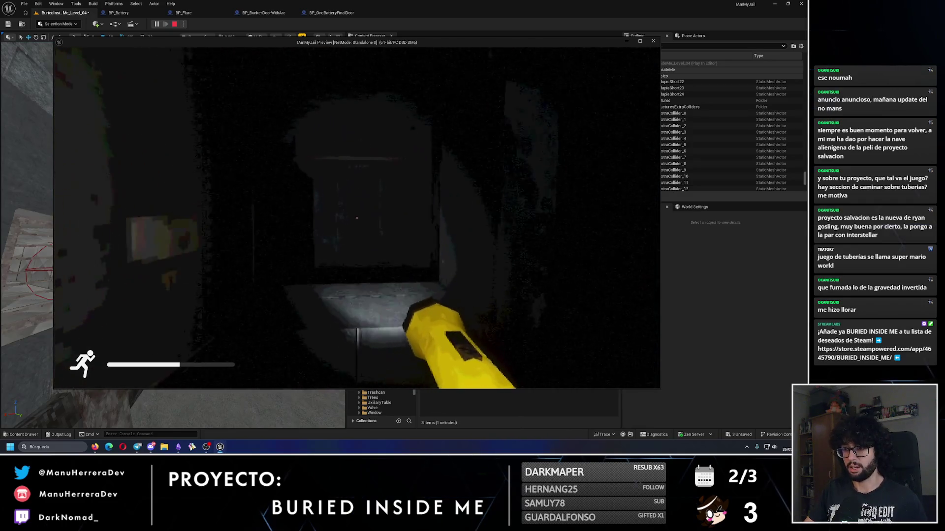
key(f)
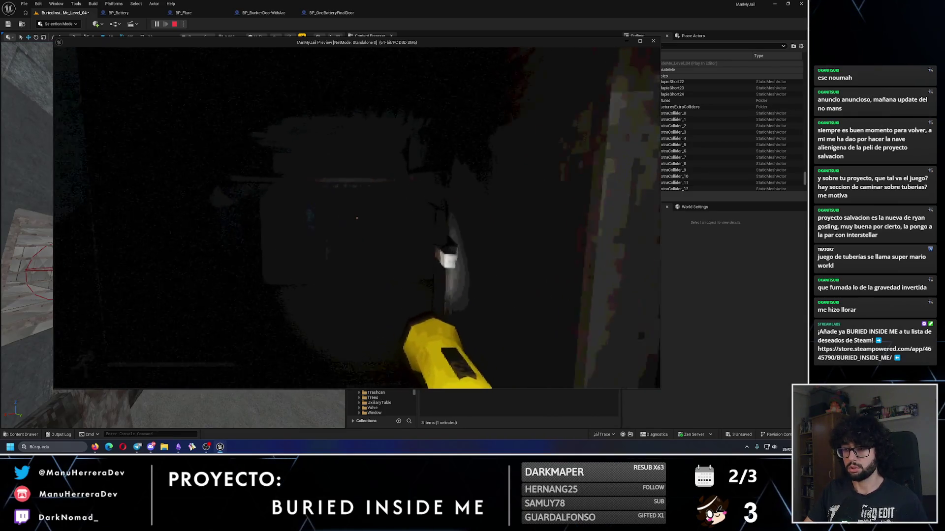
key(shift+w)
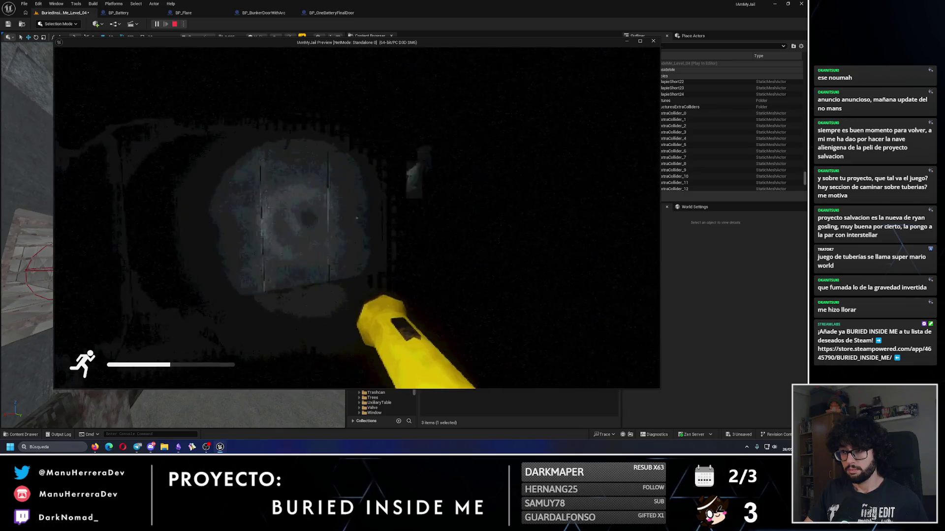
key(shift+w)
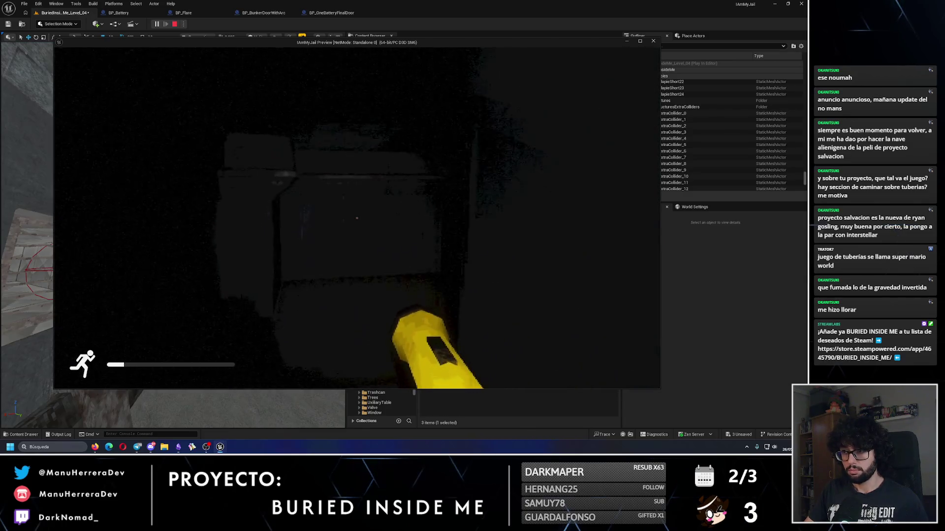
key(shift+w)
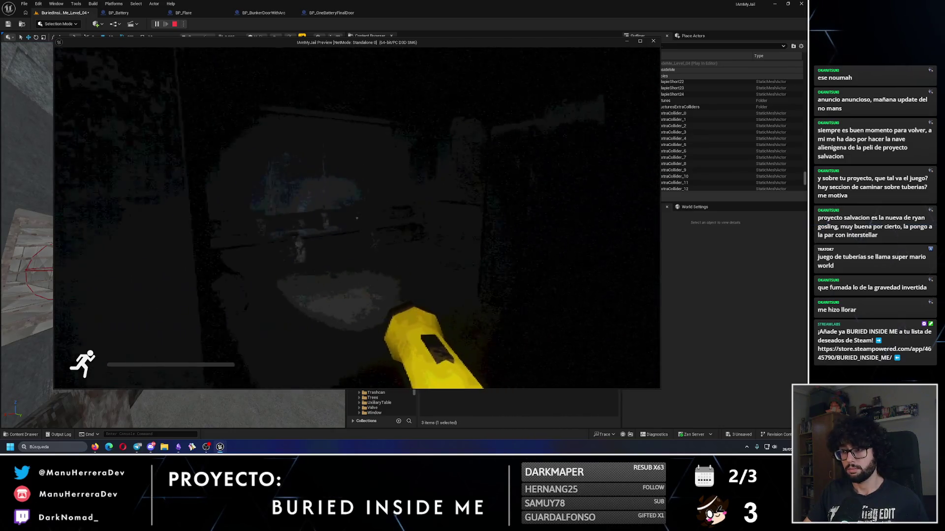
key(w)
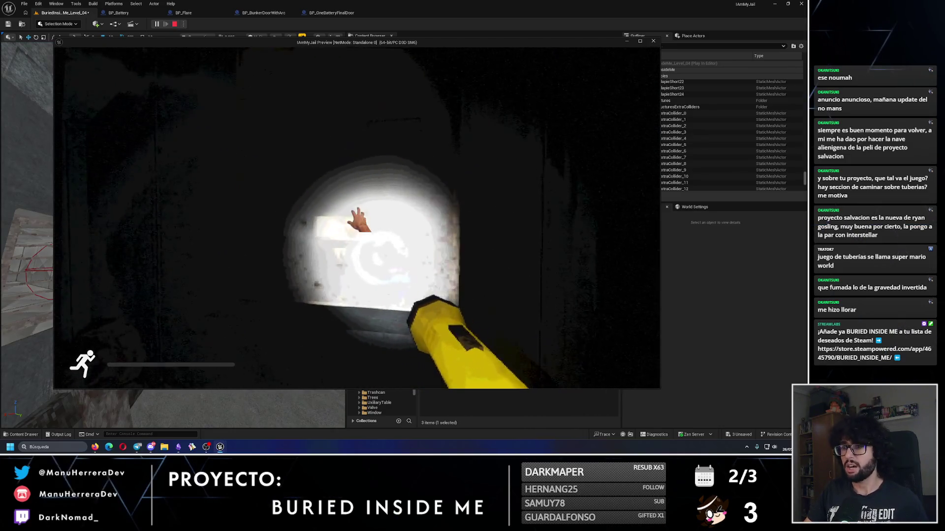
Walk the lit corridor, through the pipe frame and tunnel to the lit box, then stop playing.
mouse_move(357, 218)
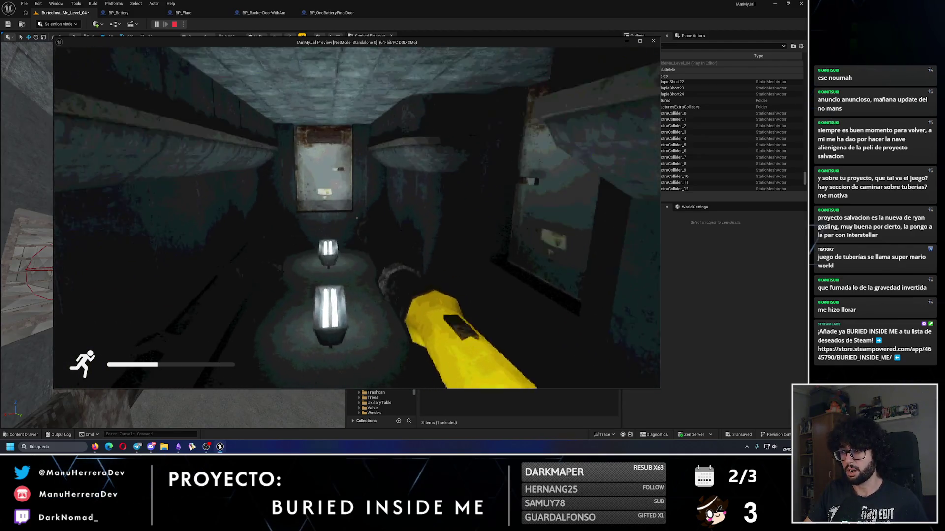
key(w)
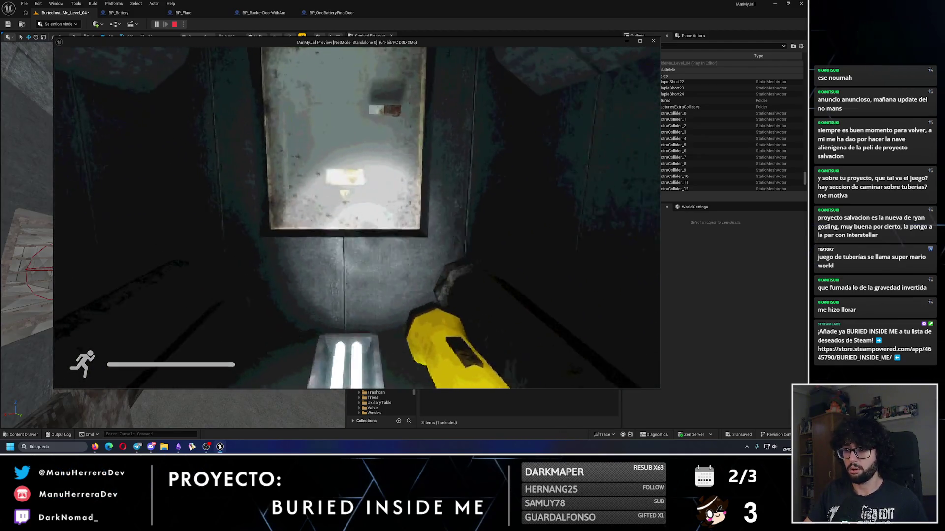
key(w)
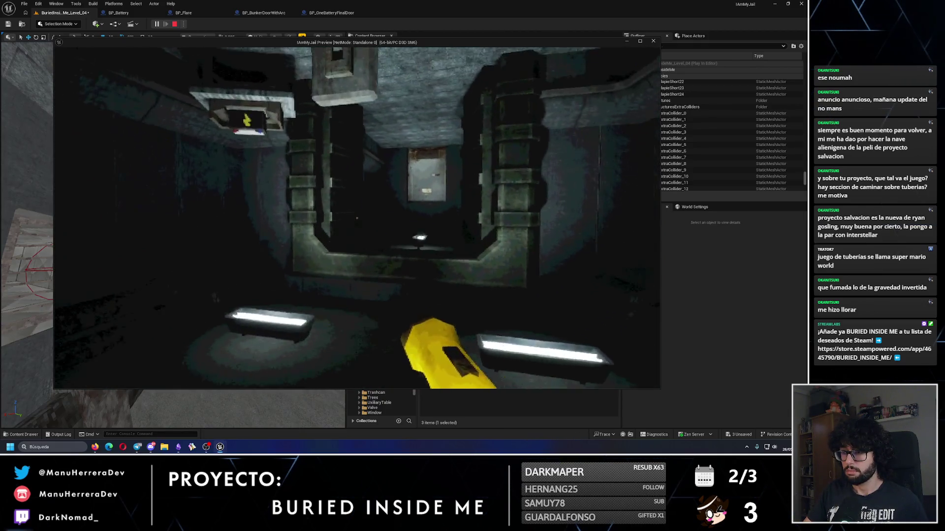
key(shift+w)
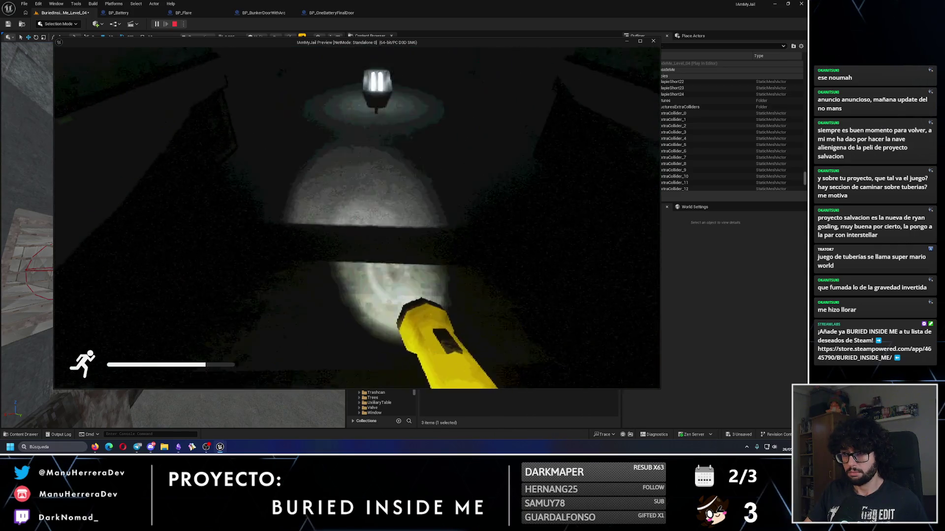
key(w)
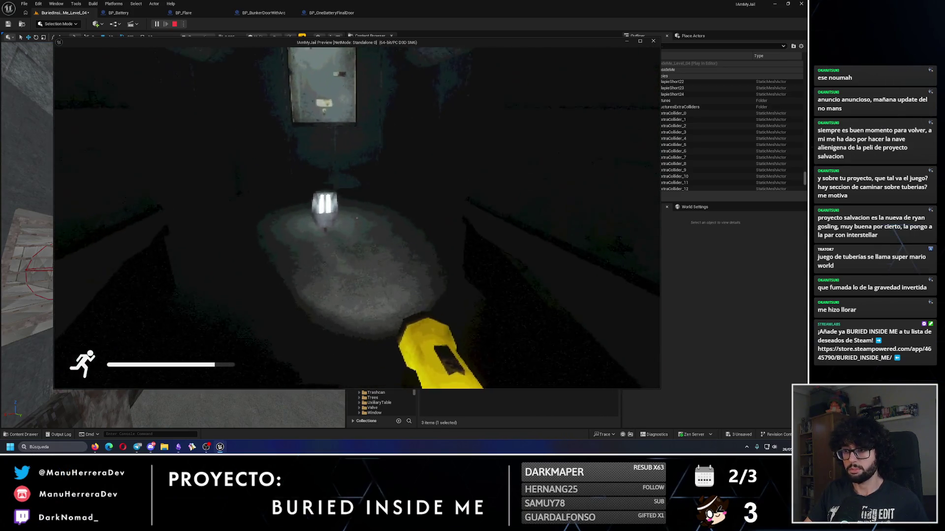
key(shift+w)
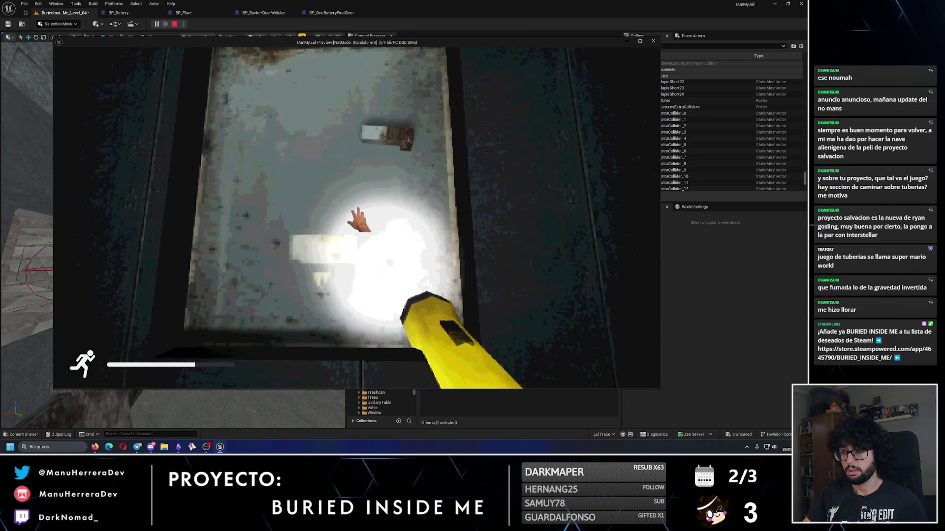
key(shift+w)
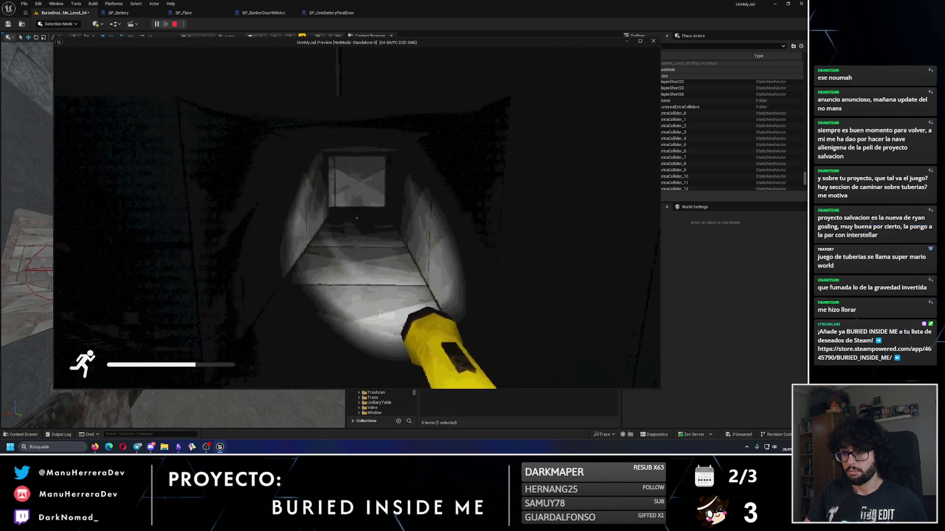
key(w)
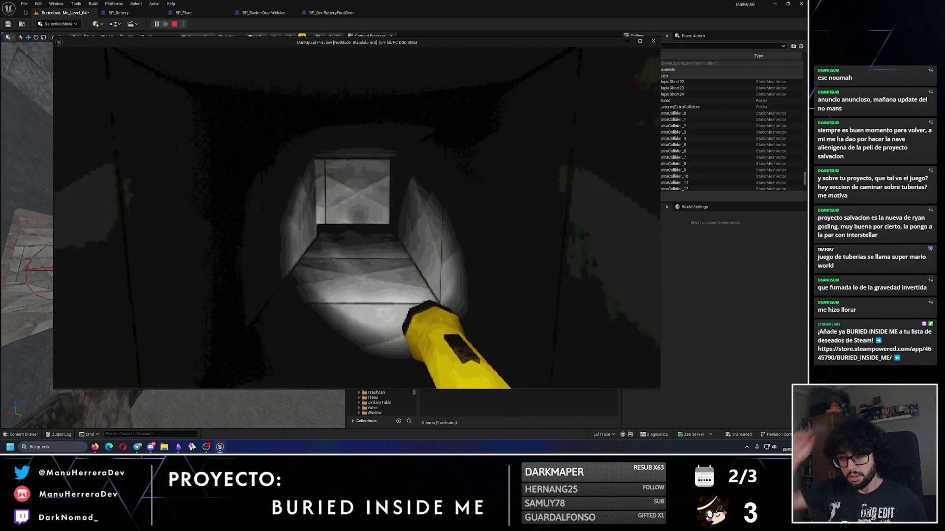
key(w)
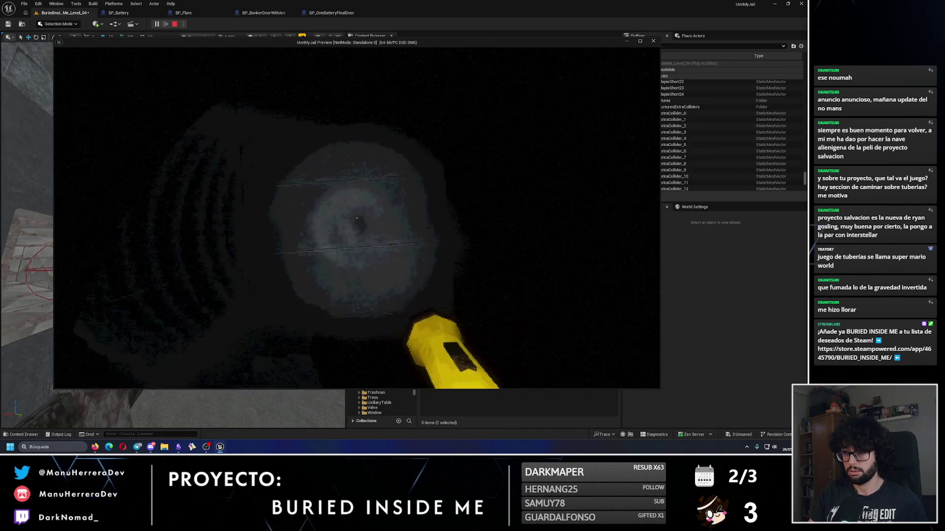
key(Escape)
Save Level_04 from the toolbar.
drag(283, 266, 283, 244)
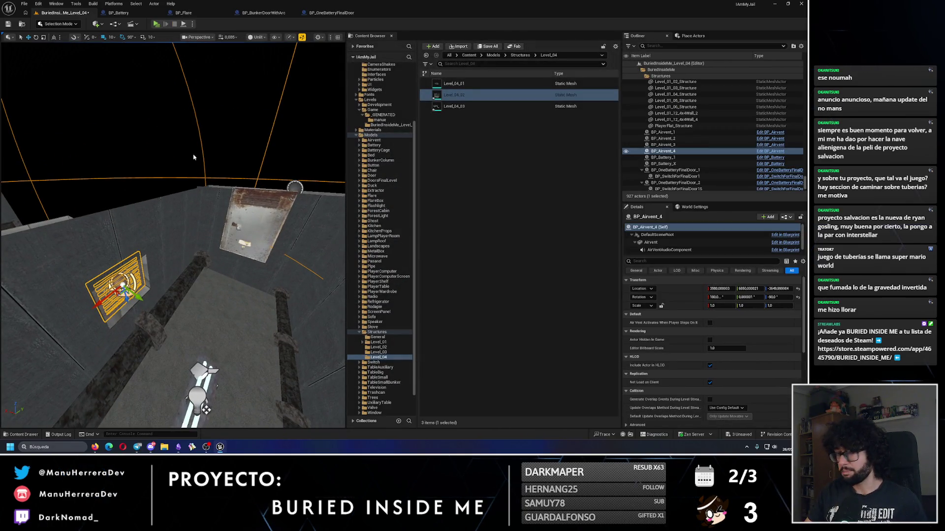
click(9, 28)
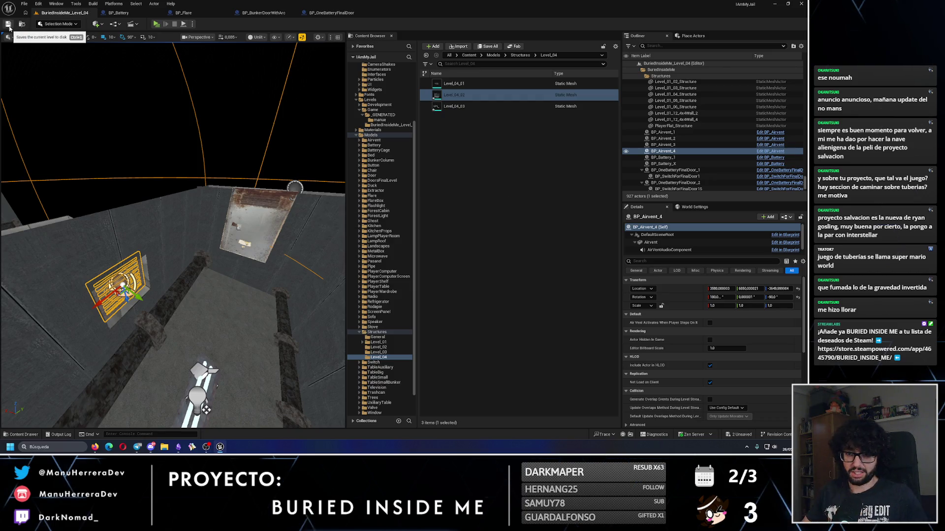
drag(172, 221, 172, 191)
scroll(696, 111, up, 2)
scroll(696, 111, up, 3)
Collapse the Flares folder and expand the Structures folder in the Outliner.
drag(806, 186, 804, 71)
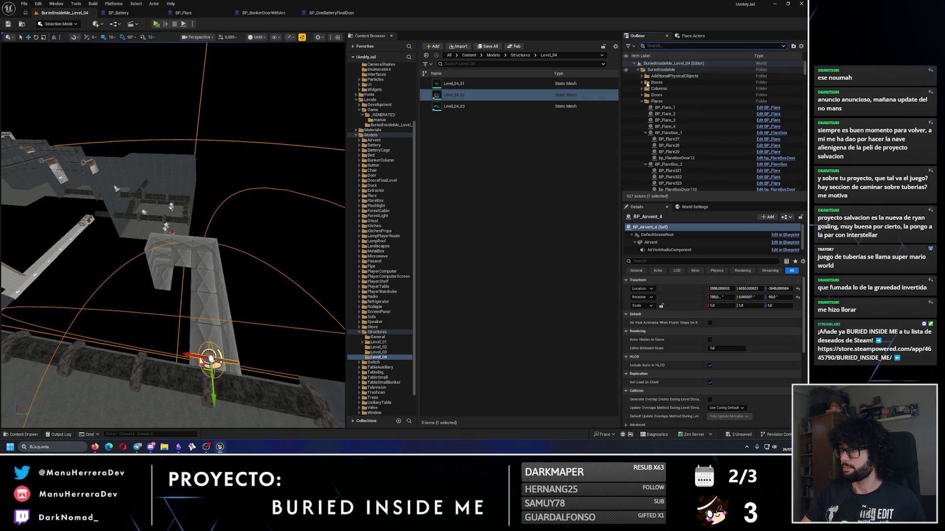
click(642, 100)
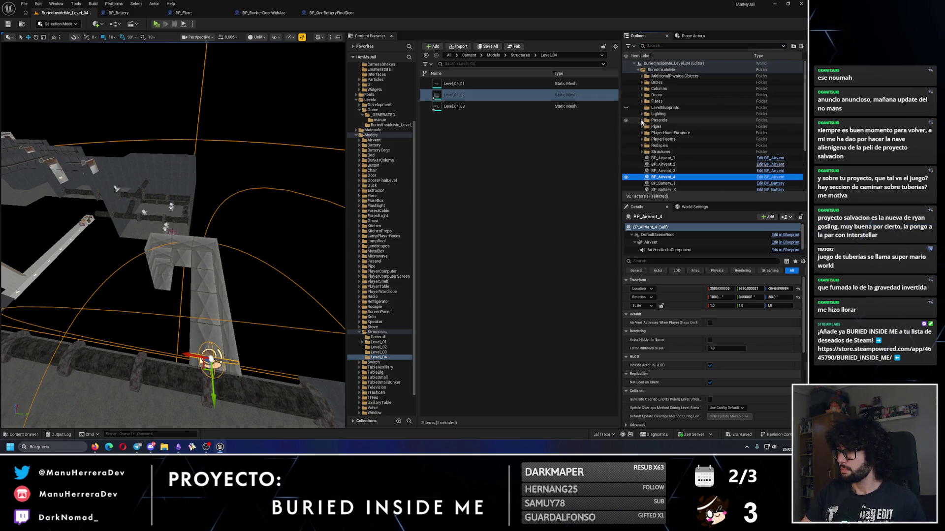
click(642, 152)
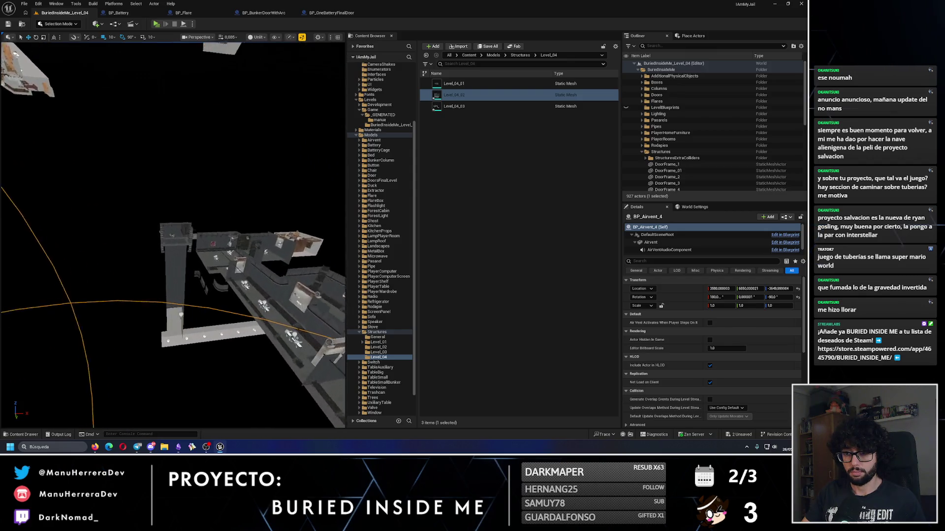
Tick Visible for ExtraCollider_0–13 and frame them in the viewport.
double_click(677, 158)
click(671, 165)
scroll(671, 170, down, 6)
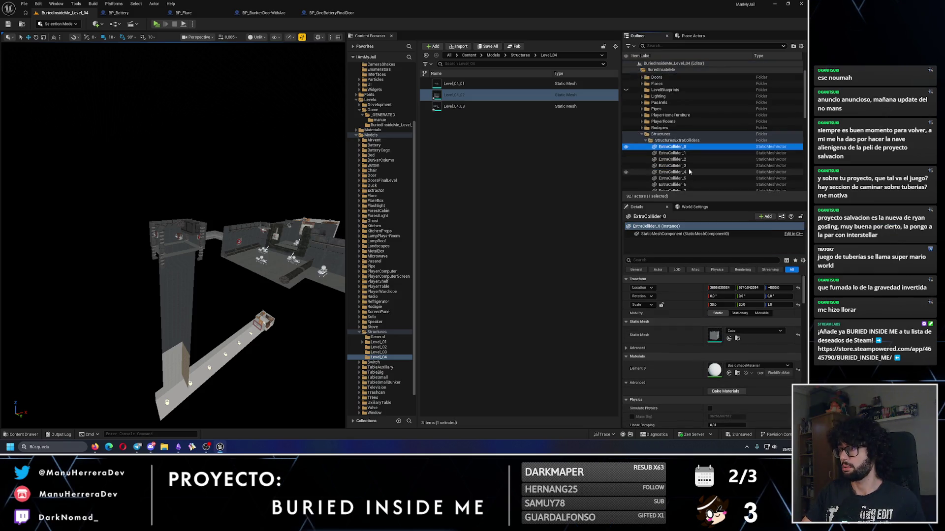
shift+click(673, 120)
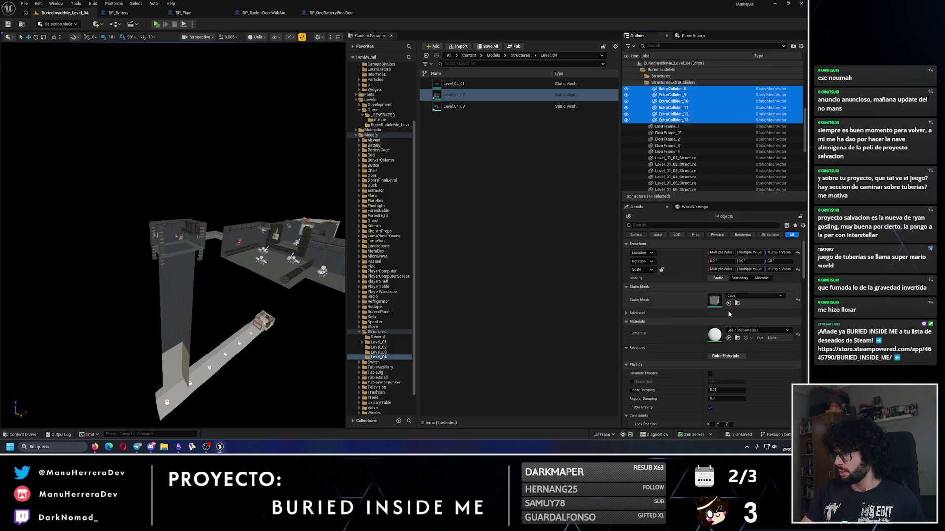
click(694, 228)
text(isi)
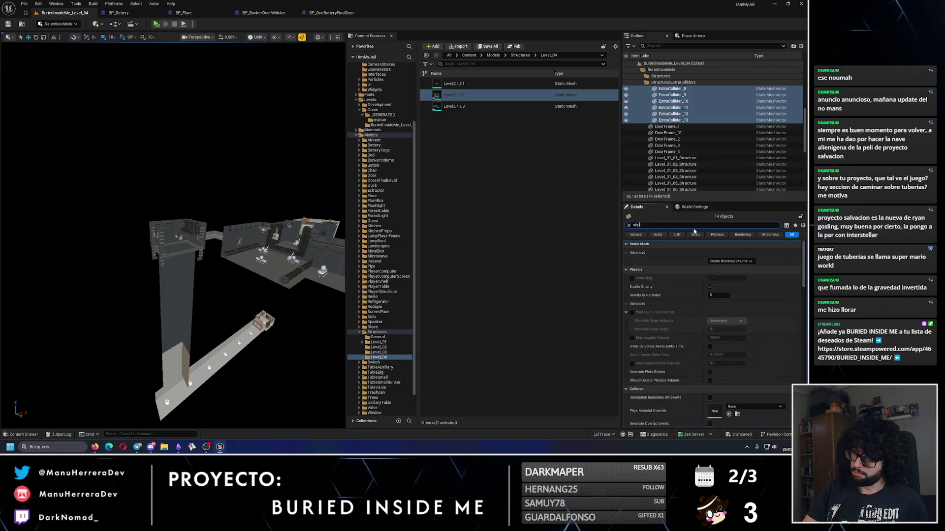
click(711, 278)
key(f)
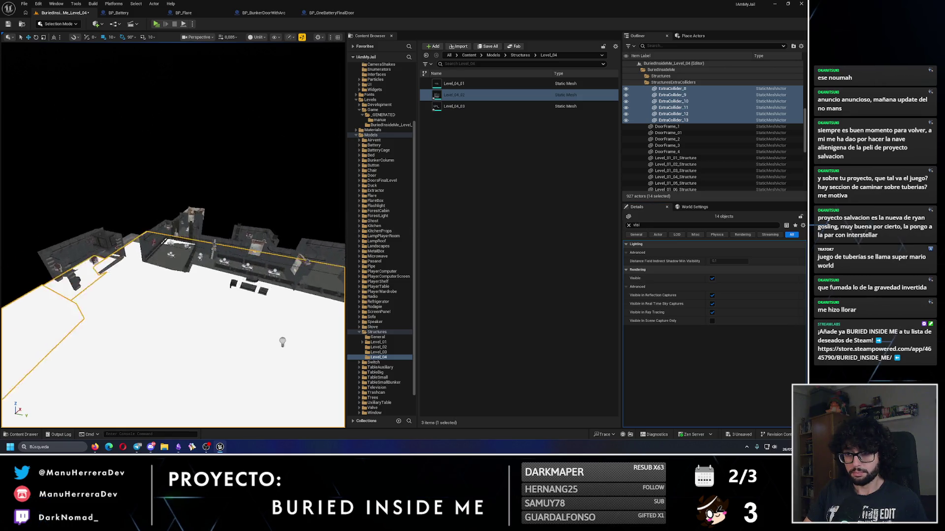
mouse_move(173, 231)
mouse_down()
mouse_move(256, 209)
mouse_move(256, 189)
mouse_move(214, 213)
mouse_up()
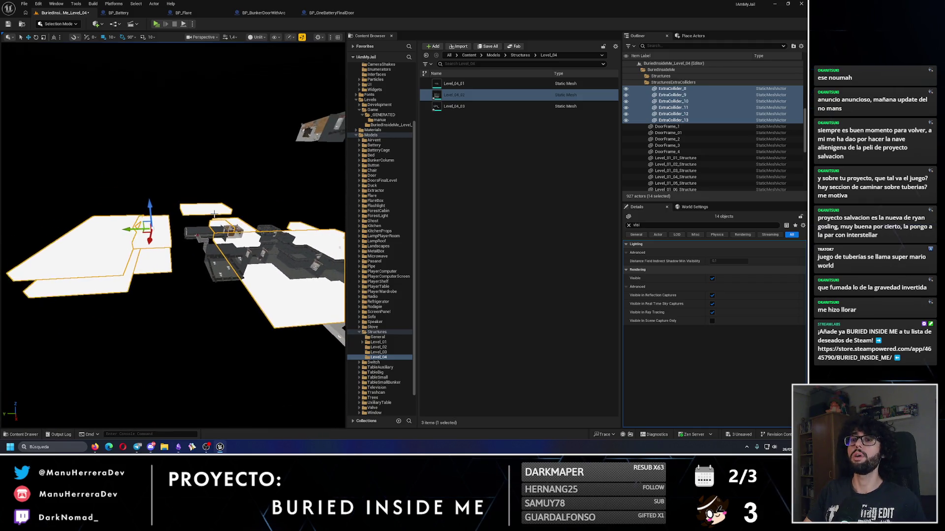
drag(92, 272, 72, 298)
Inspect the large floor collider ExtraCollider_6 and delete ExtraCollider_5.
click(184, 266)
key(f)
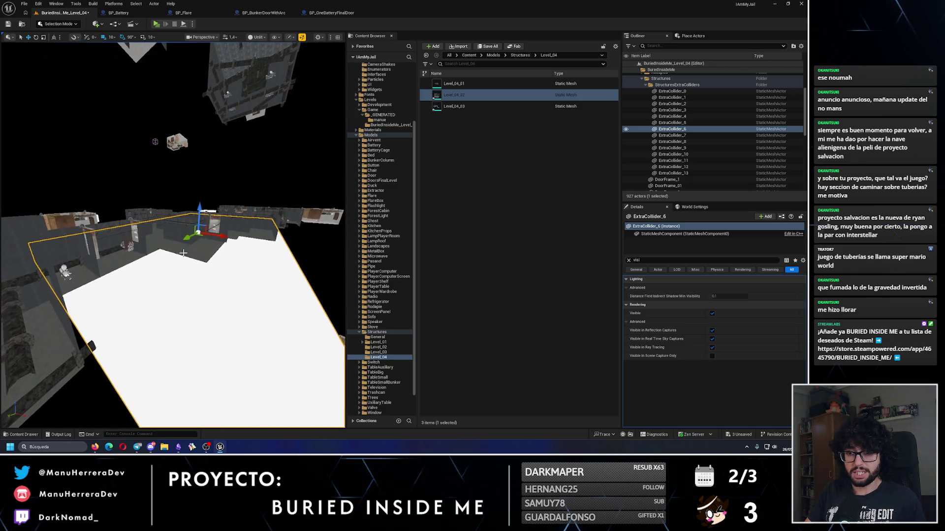
drag(183, 257, 177, 260)
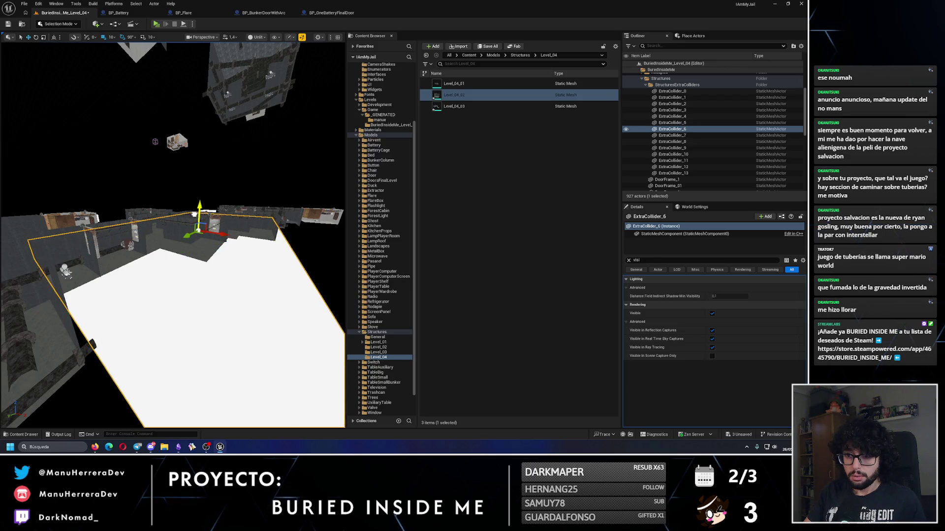
mouse_move(177, 260)
mouse_down()
mouse_move(166, 264)
mouse_move(124, 36)
mouse_up()
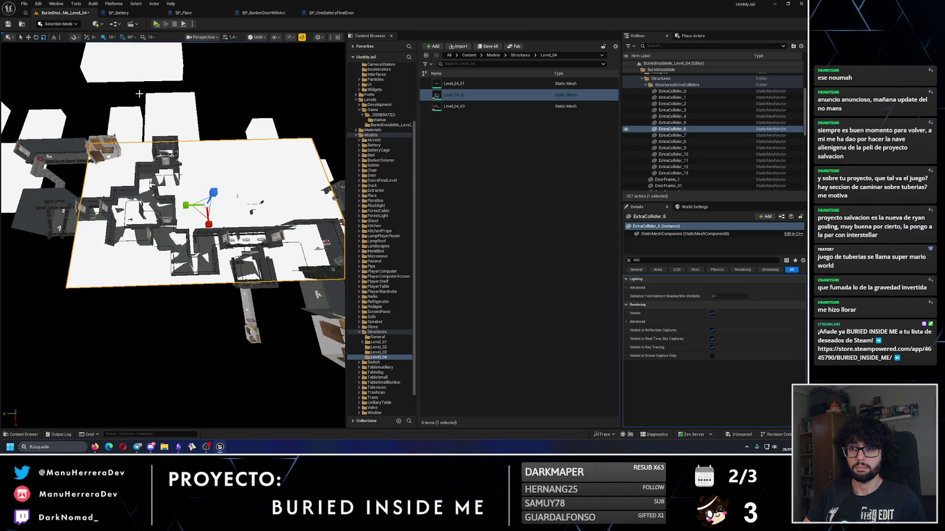
mouse_move(318, 294)
mouse_down()
mouse_move(296, 240)
mouse_move(193, 202)
mouse_up()
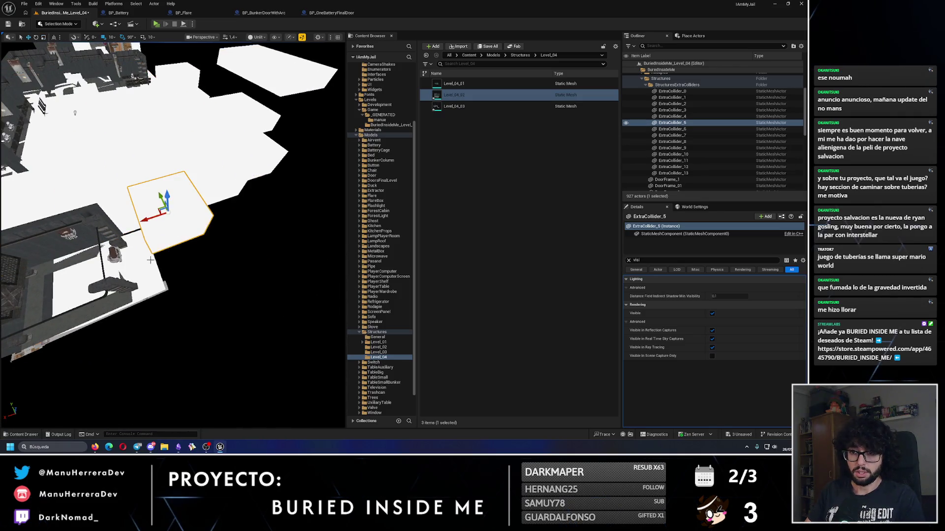
key(Delete)
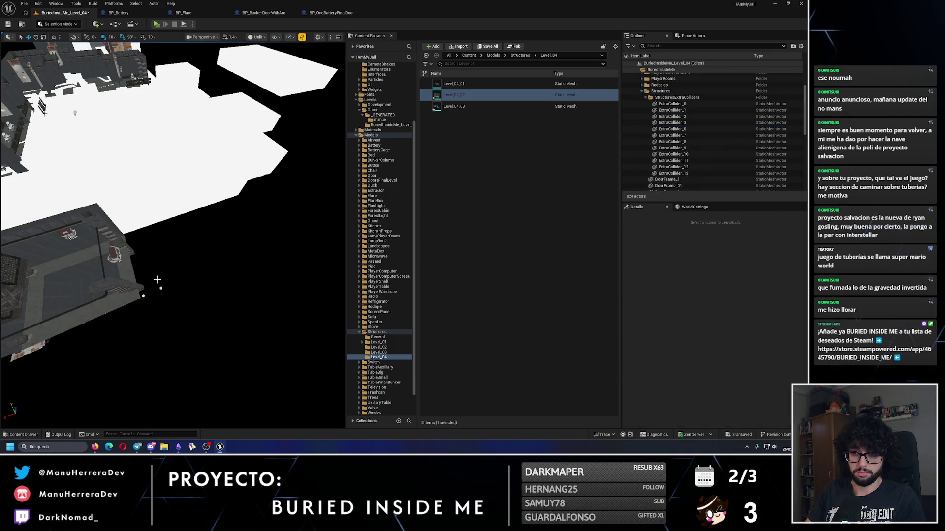
Undo a mistaken deletion, then delete ExtraCollider_10 and the next unwanted collider plane.
scroll(157, 281, down, 10)
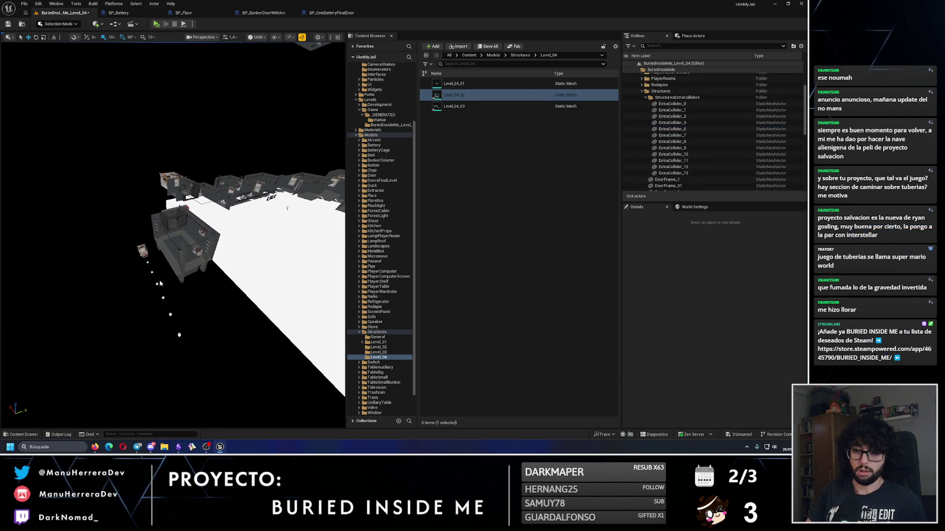
key(ctrl+z)
key(ctrl+z)
key(ctrl+z)
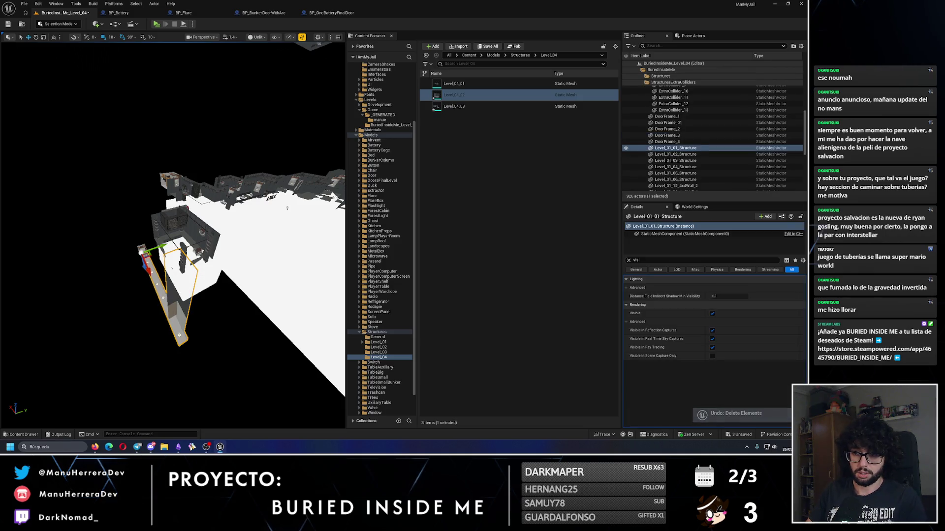
key(Delete)
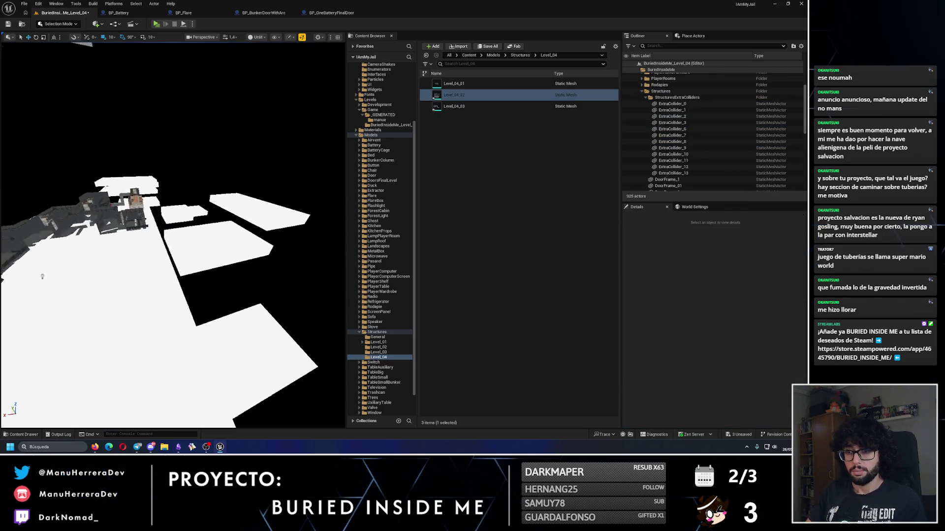
click(182, 246)
key(Delete)
click(148, 209)
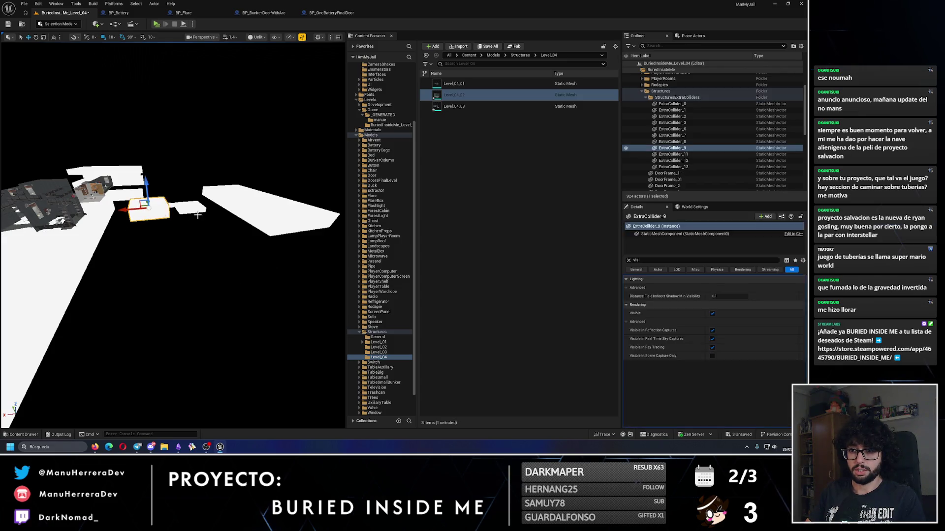
key(Delete)
Delete further unwanted collider planes, including ExtraCollider_1 and ExtraCollider_2.
click(246, 196)
key(Delete)
click(179, 205)
key(Delete)
click(171, 206)
key(Delete)
click(185, 225)
key(Delete)
Delete ExtraCollider_7 and the floor collider ExtraCollider_6, then select ExtraCollider_11 and _13.
scroll(185, 225, up, 5)
drag(186, 225, 157, 212)
mouse_move(295, 234)
mouse_down()
mouse_move(188, 275)
mouse_move(80, 243)
mouse_move(81, 257)
mouse_move(194, 252)
mouse_up()
click(276, 241)
key(Delete)
click(124, 256)
key(Delete)
click(81, 257)
ctrl+click(81, 257)
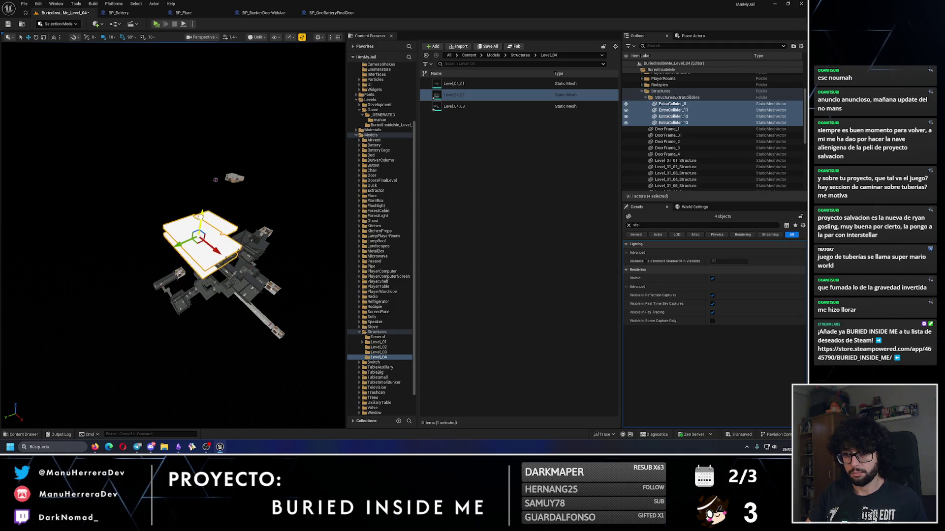
Raise the four remaining collider planes slightly and set them back to invisible.
scroll(187, 212, up, 10)
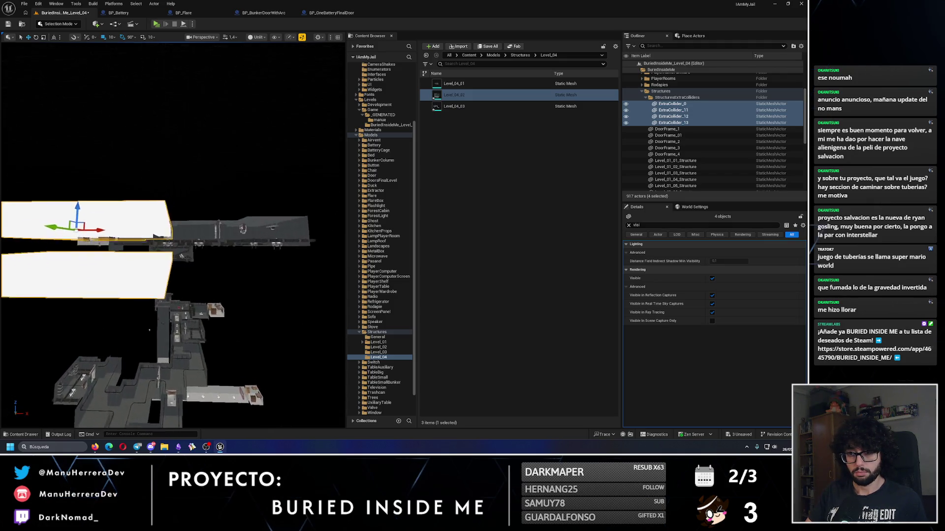
drag(77, 203, 74, 200)
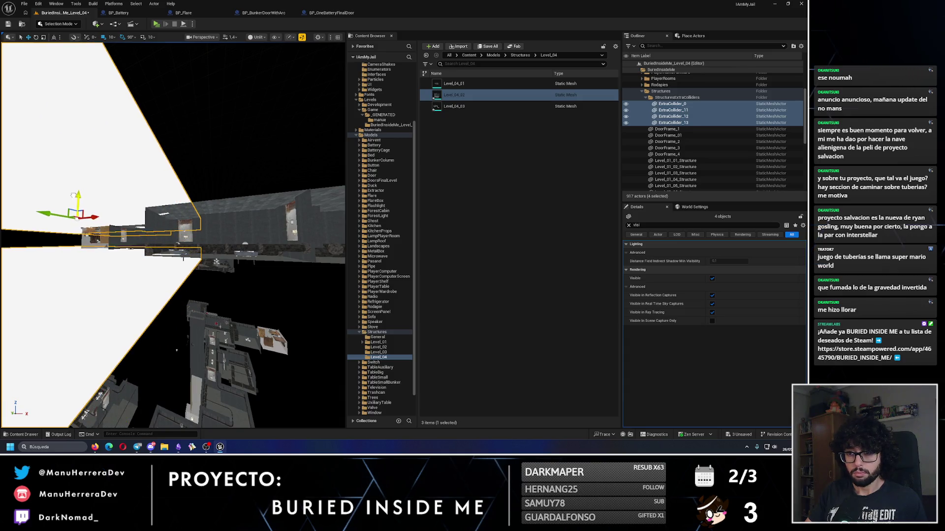
scroll(73, 194, down, 6)
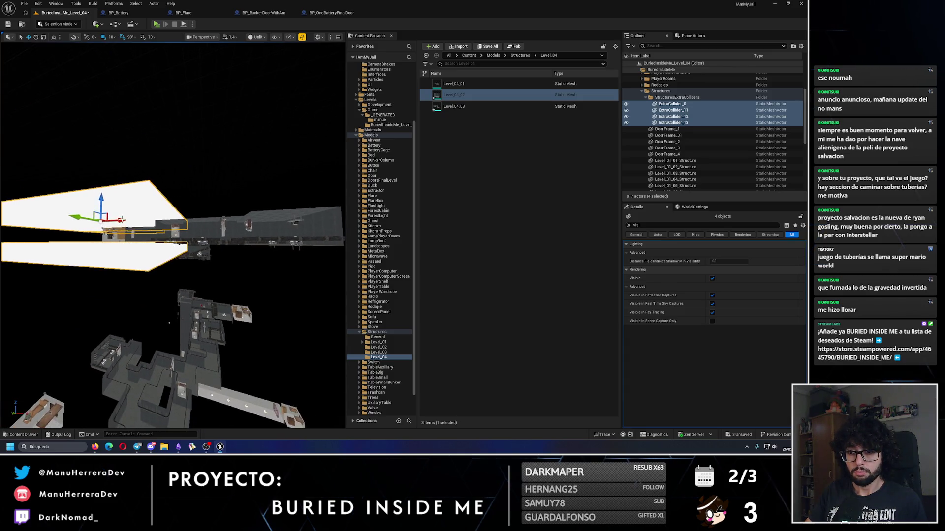
scroll(162, 223, up, 10)
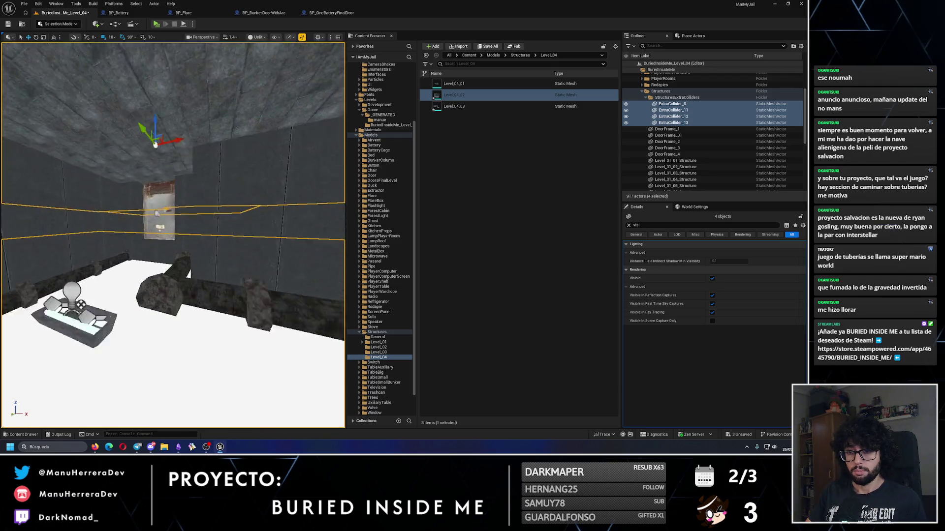
scroll(173, 235, down, 5)
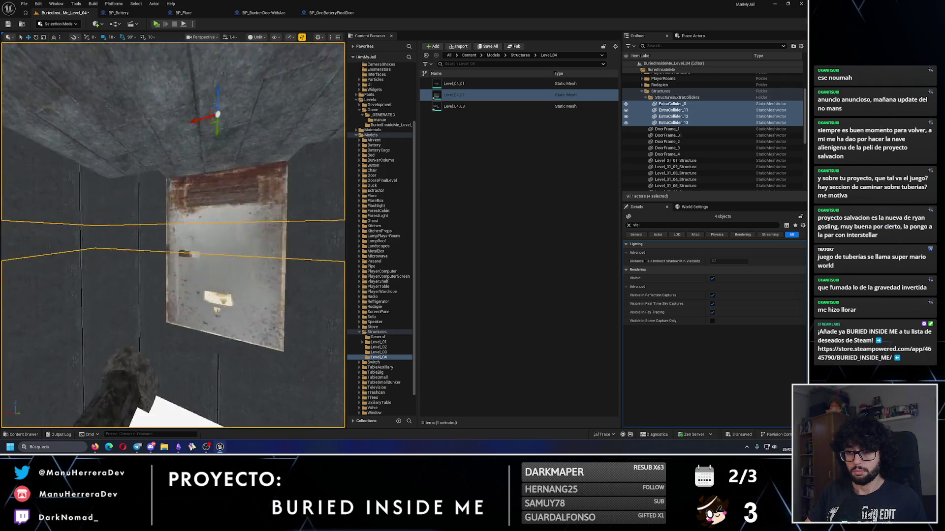
scroll(210, 167, down, 3)
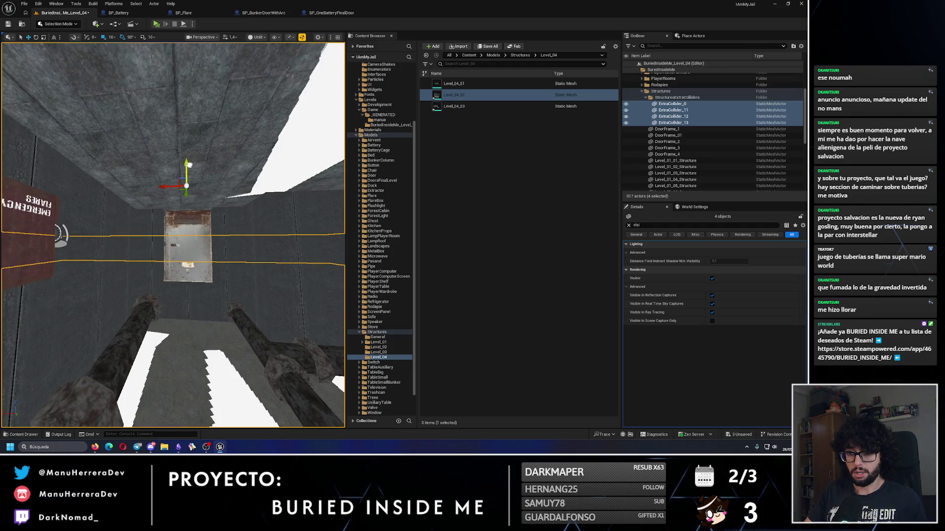
scroll(186, 162, down, 6)
scroll(173, 235, down, 8)
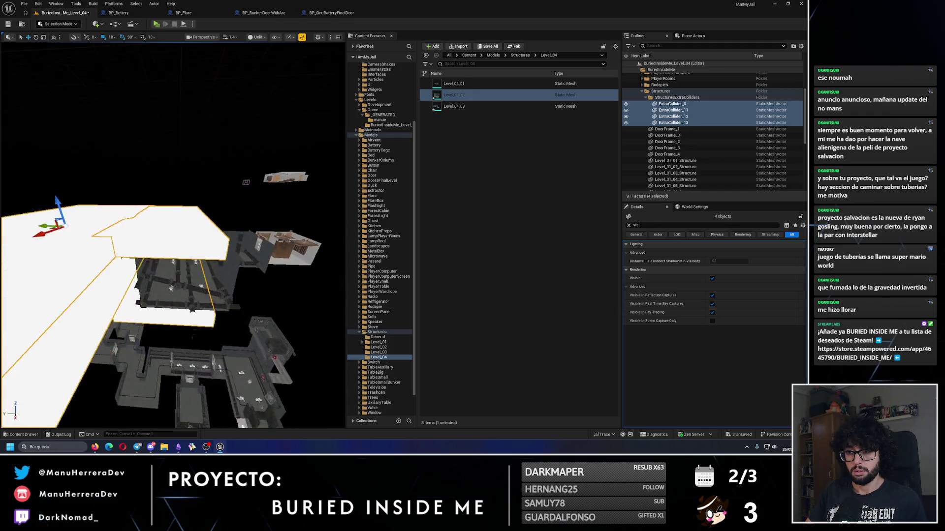
drag(197, 402, 197, 402)
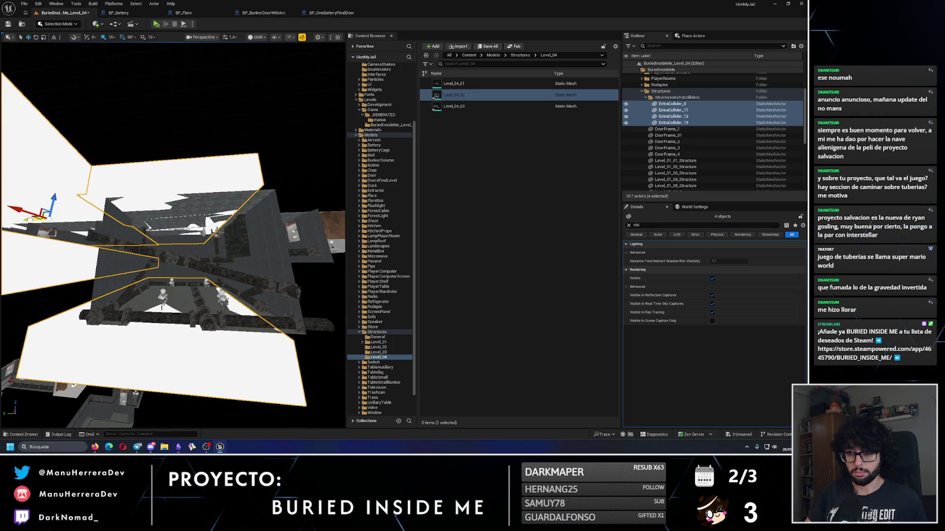
drag(172, 236, 172, 236)
click(712, 279)
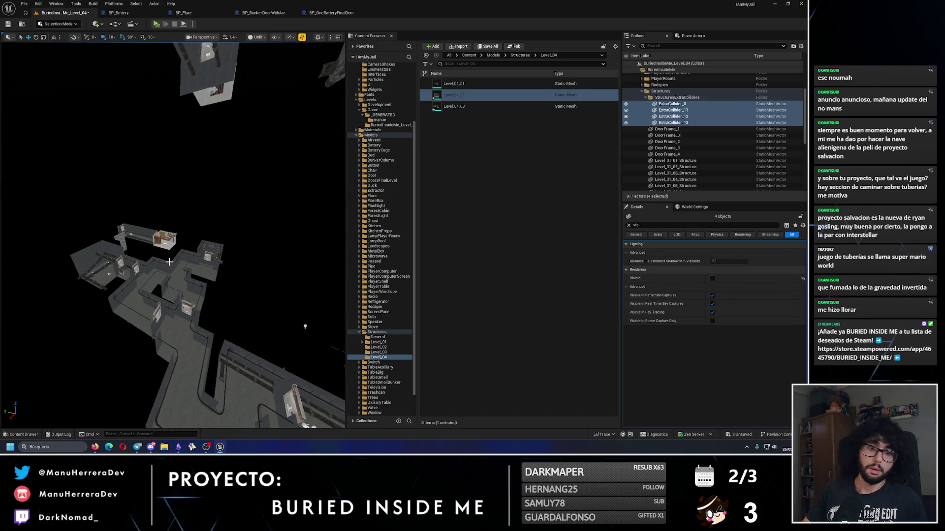
Save Level_04 and bring the room into a top-down view.
click(8, 24)
drag(133, 184, 133, 184)
drag(172, 237, 197, 236)
Select the grid structure mesh, wall pipe, roof lamp, Pipe_234, Pipe_240 and PipeUnion_236 with nearby joints.
click(196, 236)
ctrl+click(243, 261)
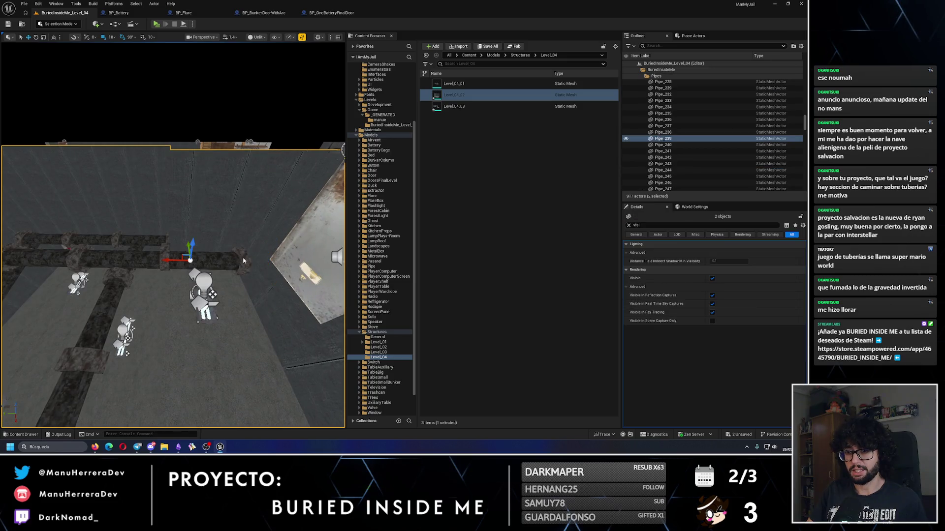
ctrl+click(204, 285)
drag(197, 236, 197, 235)
ctrl+click(183, 269)
mouse_move(183, 269)
mouse_down()
mouse_move(163, 288)
mouse_move(203, 273)
mouse_move(200, 215)
mouse_move(192, 218)
mouse_up()
ctrl+click(190, 284)
ctrl+click(203, 273)
ctrl+click(203, 272)
ctrl+click(200, 216)
ctrl+click(156, 218)
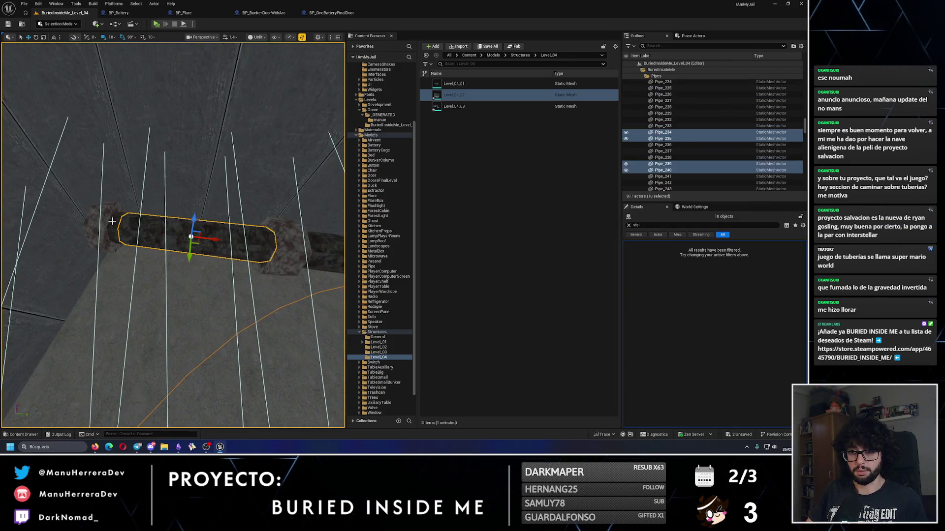
Add the pipe run along the wall to the selection: Pipe_237, Pipe_238, end piece, joints and elbow.
drag(281, 236, 281, 236)
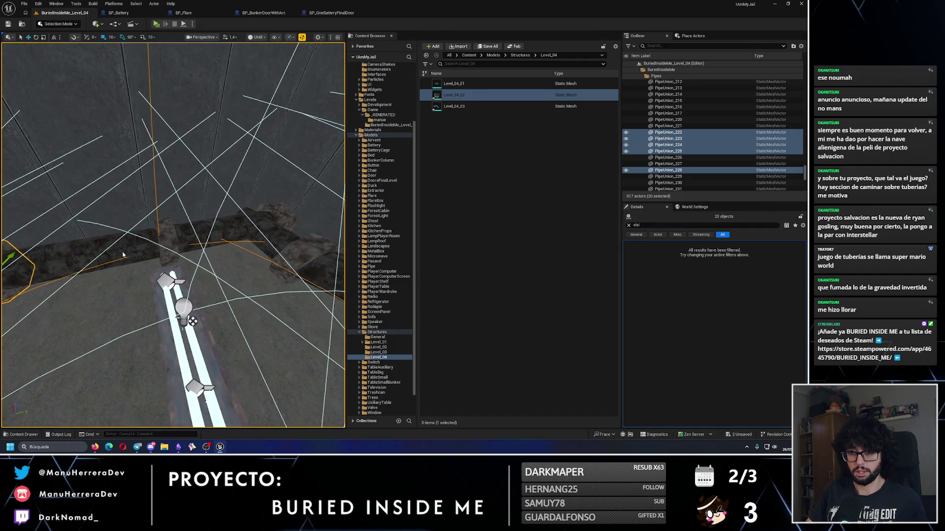
ctrl+click(162, 231)
ctrl+click(267, 214)
ctrl+click(279, 215)
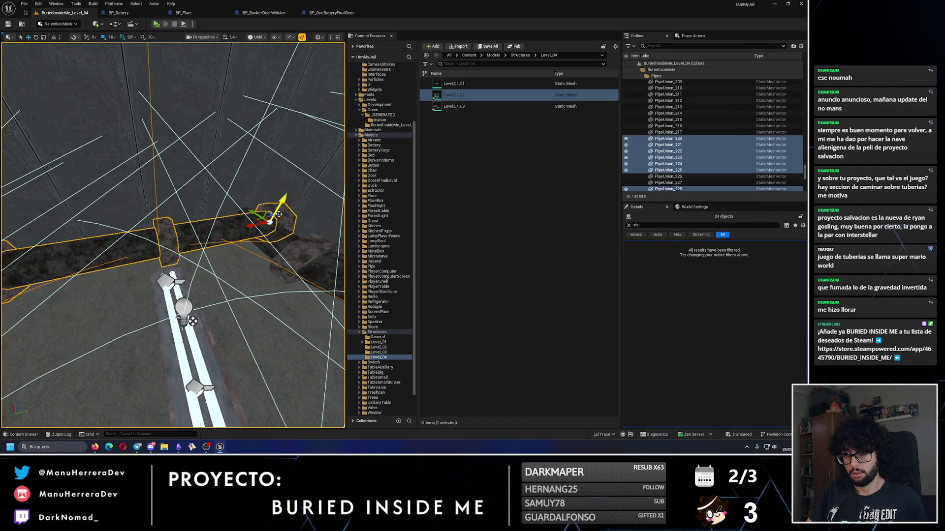
ctrl+click(280, 245)
ctrl+click(167, 232)
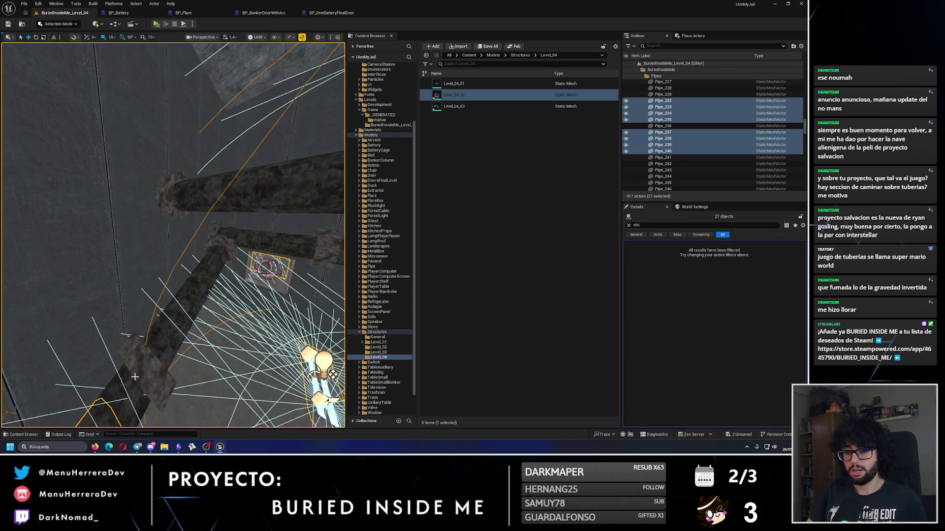
ctrl+click(190, 294)
ctrl+click(225, 250)
ctrl+click(219, 256)
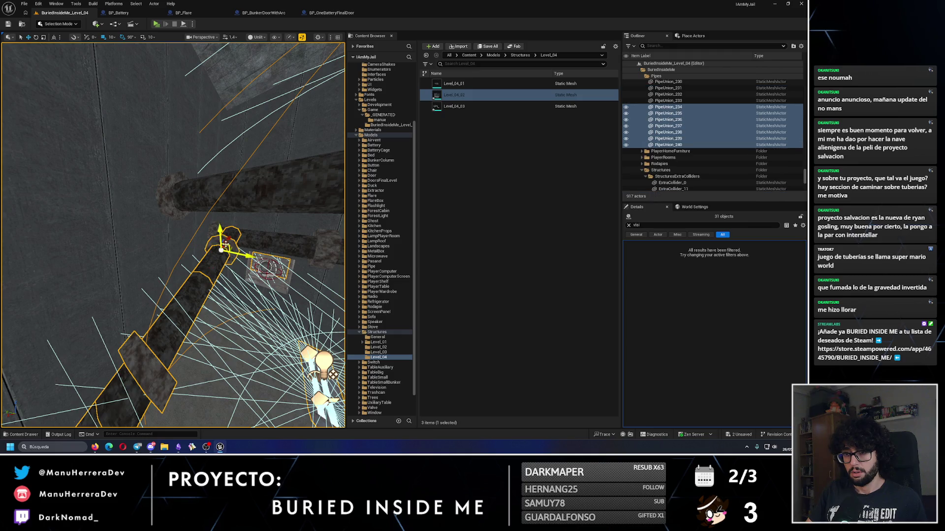
ctrl+click(190, 194)
ctrl+click(179, 193)
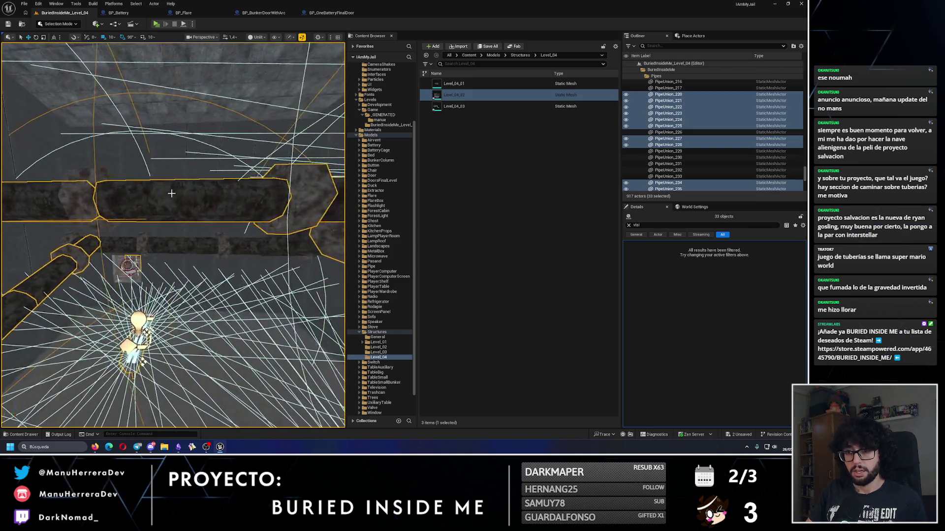
drag(155, 202, 155, 202)
ctrl+click(217, 235)
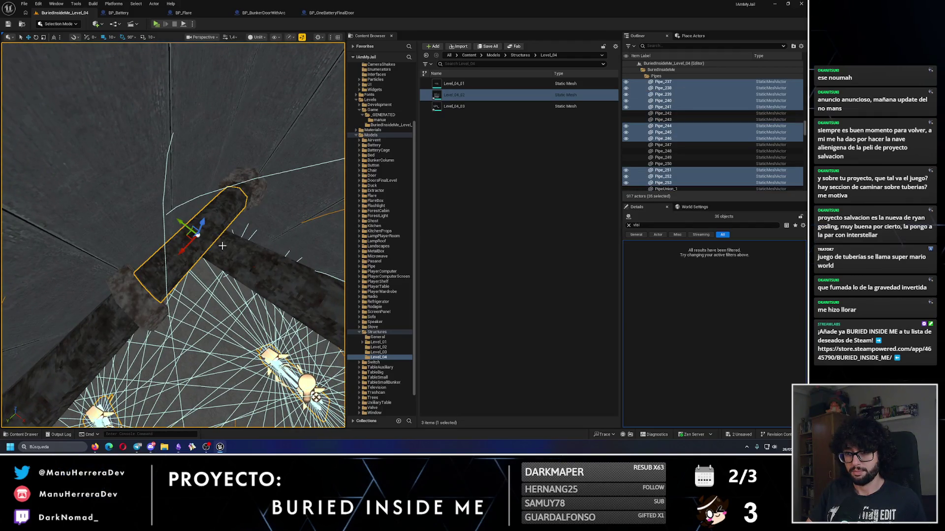
ctrl+click(250, 183)
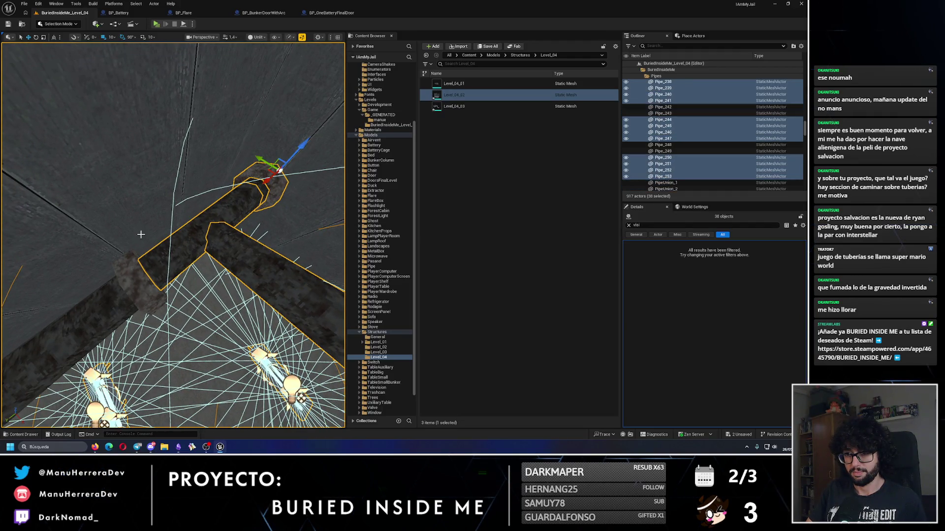
Add the remaining pipes, PipeUnion_232, the dark wall pipe, BP_Airvent_3 and the structure mesh, reaching 49 objects.
drag(126, 276, 132, 202)
ctrl+click(133, 202)
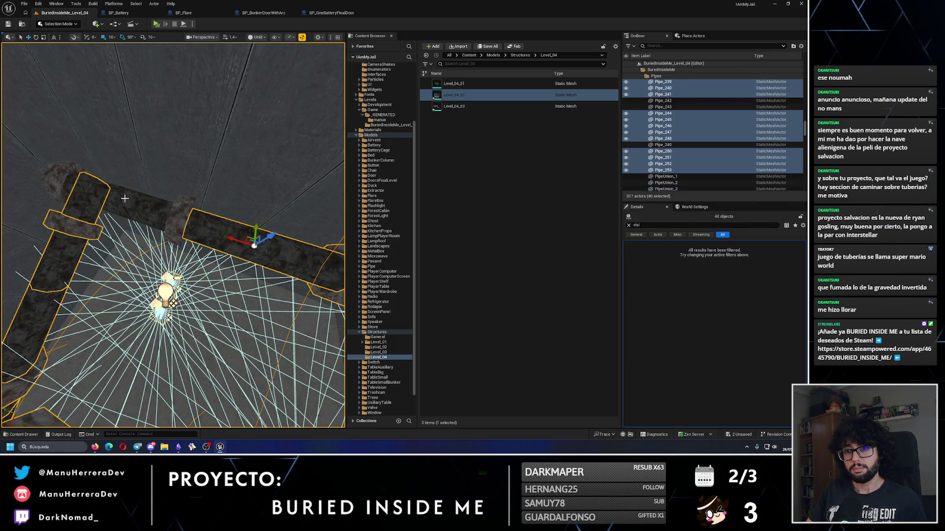
ctrl+click(66, 175)
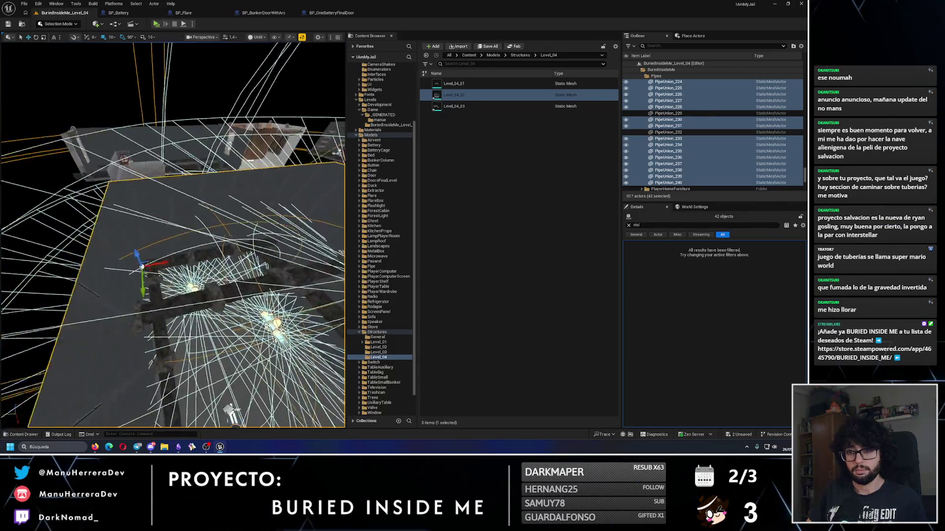
ctrl+click(104, 389)
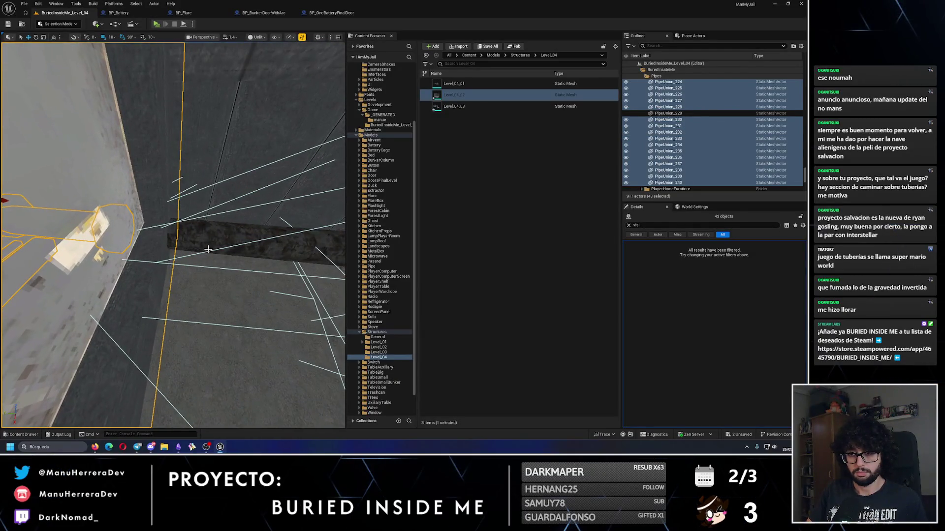
ctrl+click(208, 249)
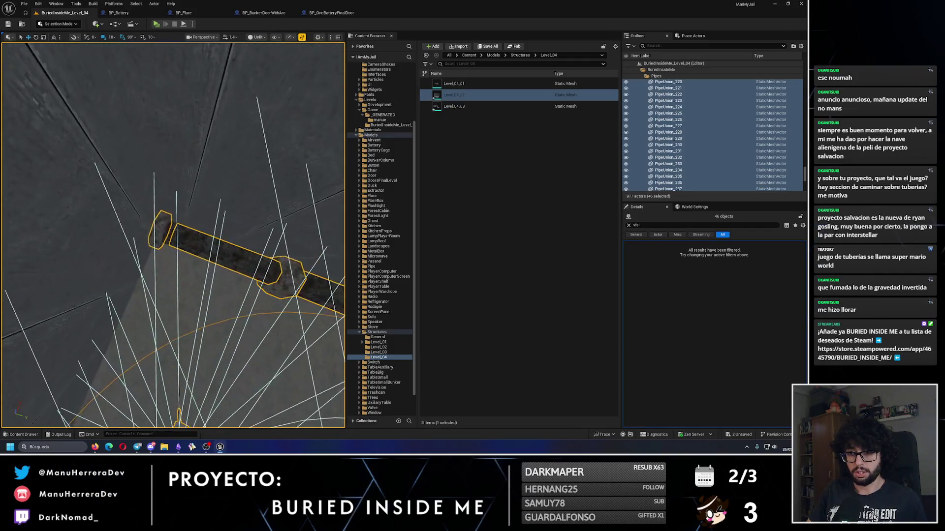
ctrl+click(167, 232)
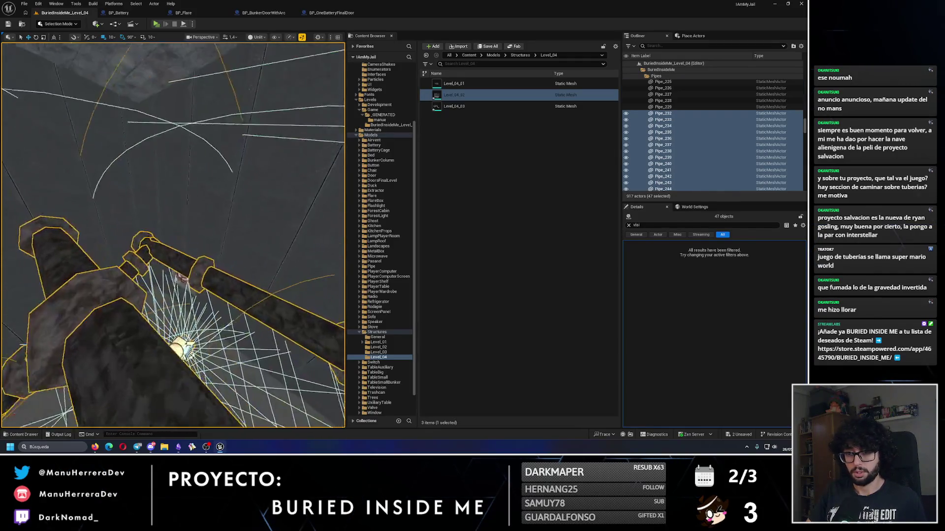
ctrl+click(183, 248)
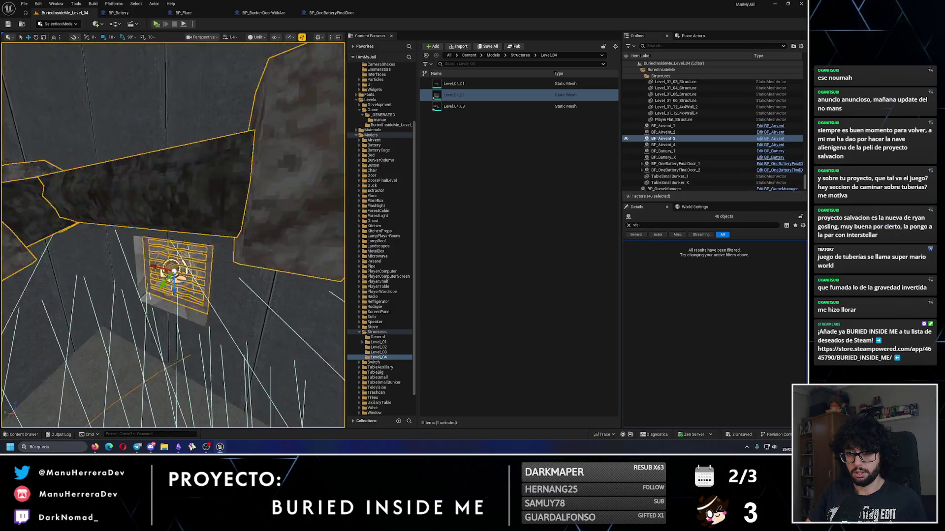
ctrl+click(186, 247)
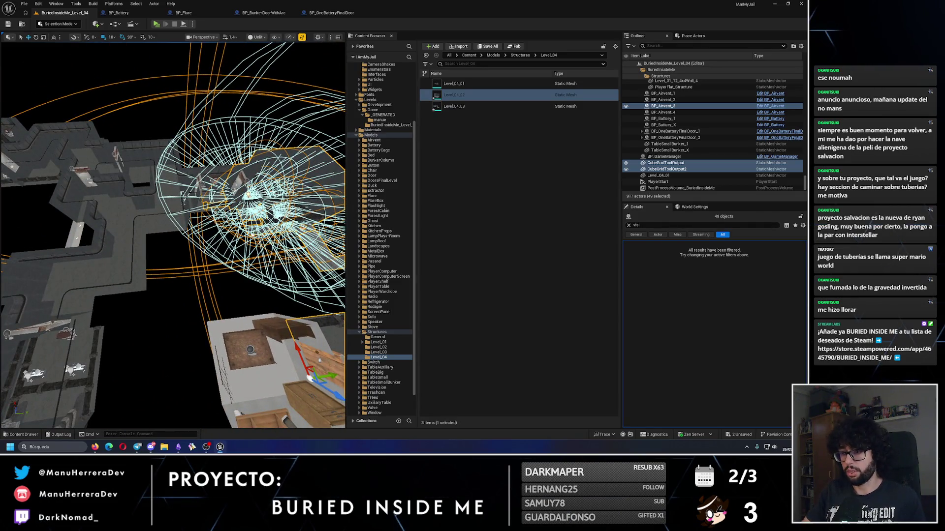
scroll(384, 94, up, 5)
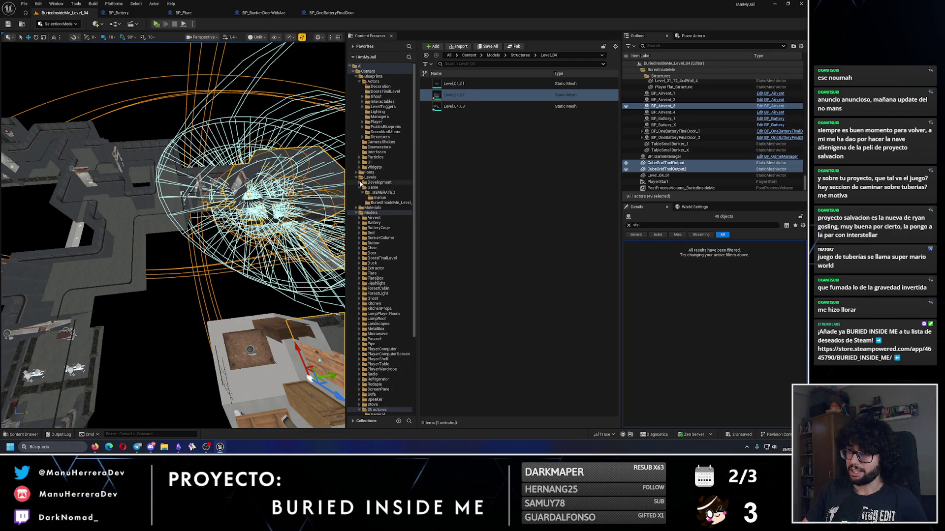
Open BuriedInsideMe_Level_01 from Content/Levels/Game, saving the changed Level_04 meshes first.
double_click(361, 212)
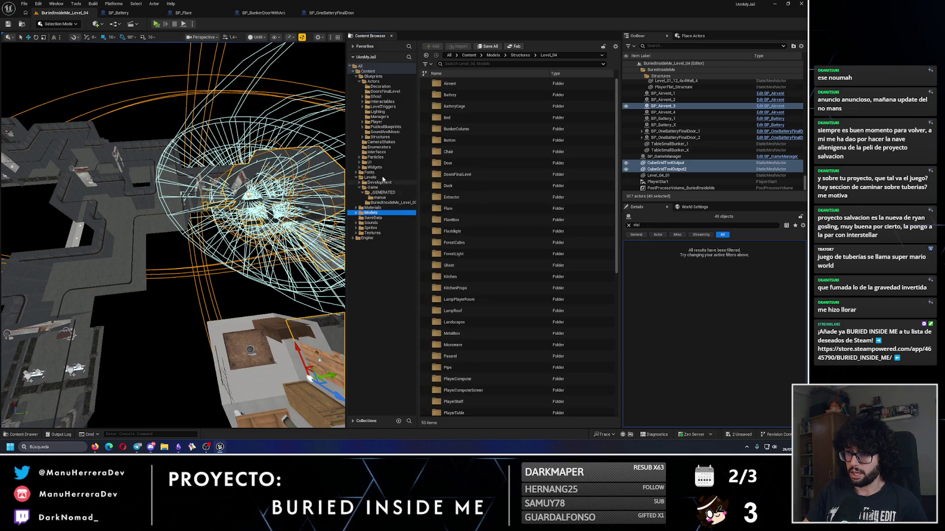
click(372, 177)
double_click(455, 97)
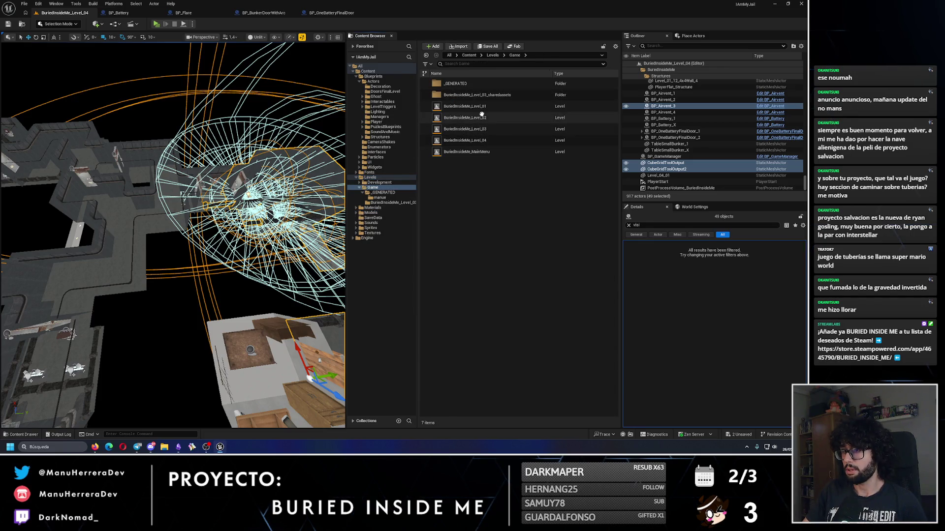
double_click(482, 107)
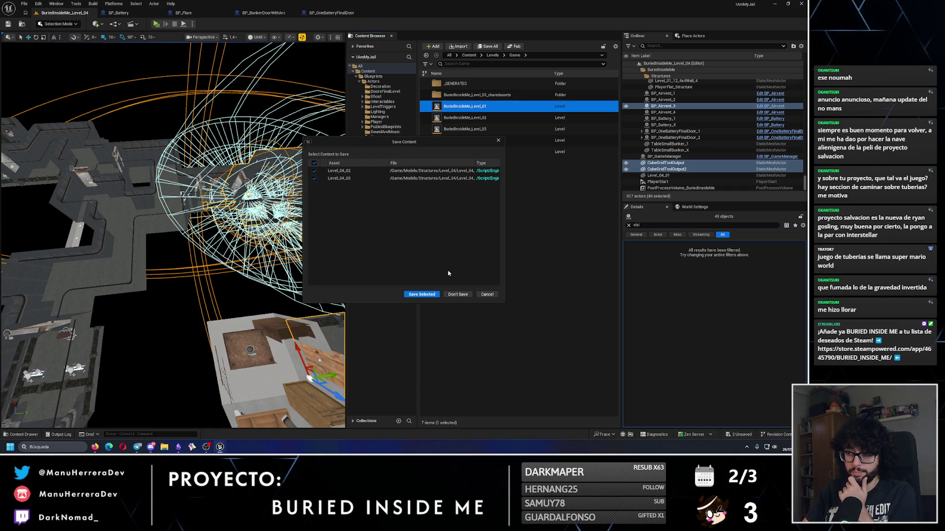
click(429, 294)
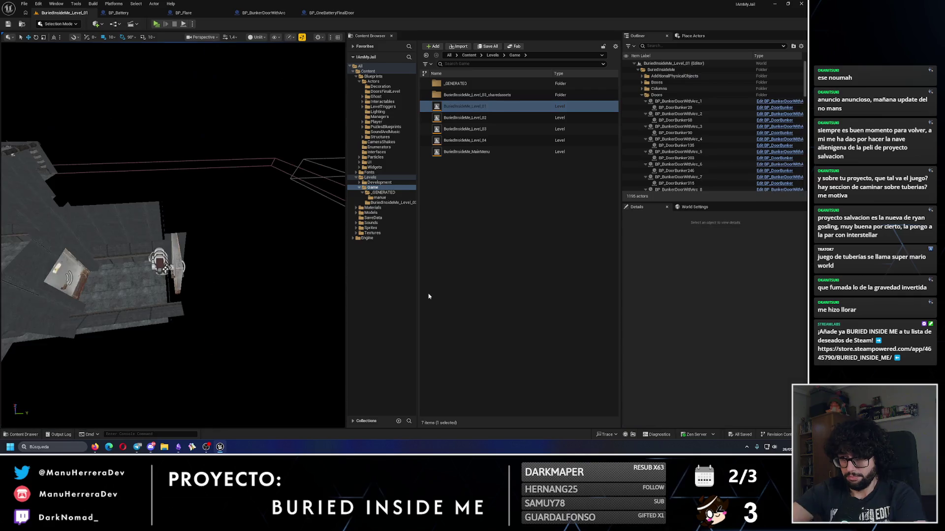
Paste the 49 copied pipe, lamp and vent actors into Level_01 and switch to the move tool.
drag(172, 236, 173, 236)
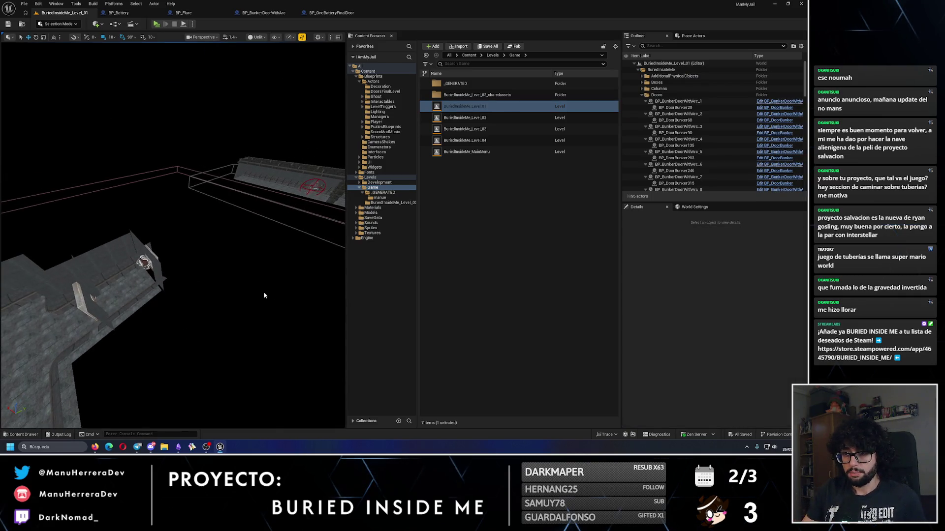
key(ctrl+v)
drag(249, 270, 197, 262)
mouse_move(257, 244)
mouse_down()
mouse_move(216, 255)
mouse_move(142, 239)
mouse_up()
key(w)
mouse_move(185, 276)
mouse_down()
mouse_move(140, 242)
mouse_move(167, 235)
mouse_up()
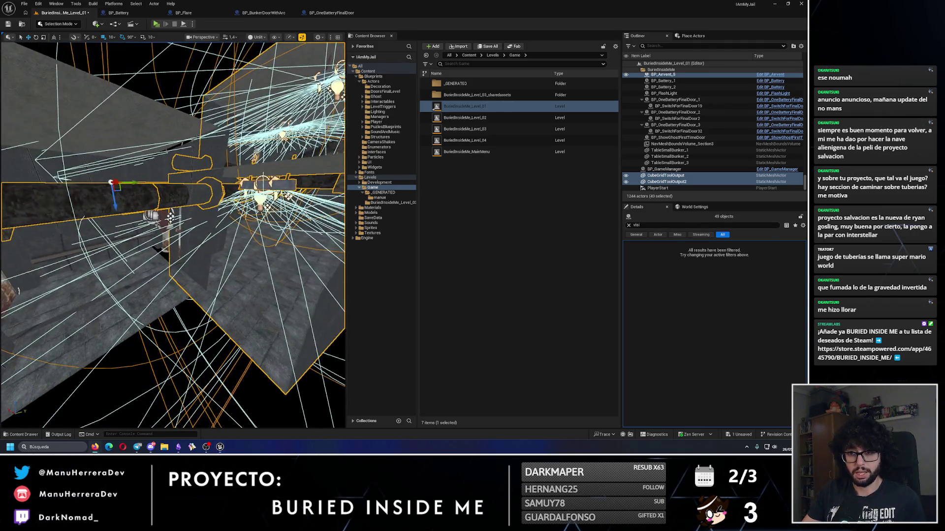
Undo the last two moves of the 49 pasted actors near the wall poster.
drag(22, 195, 17, 192)
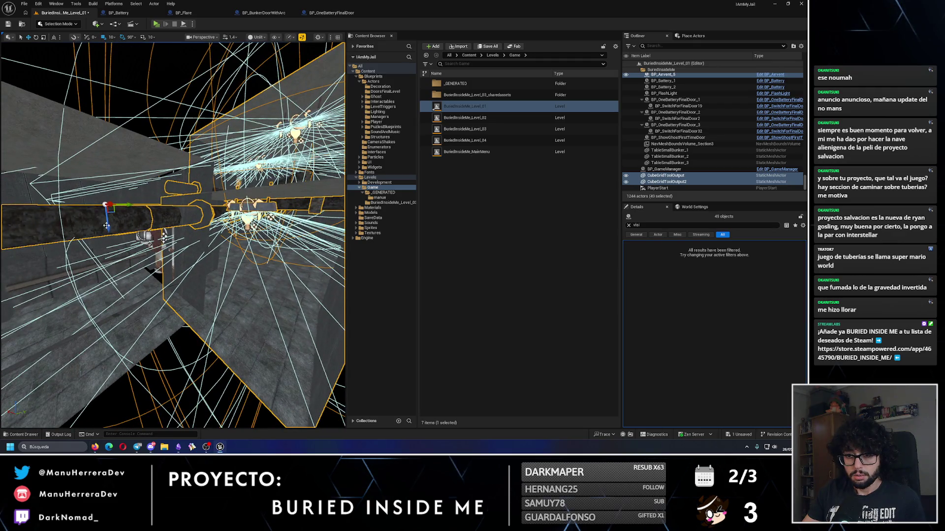
key(Down)
key(Down)
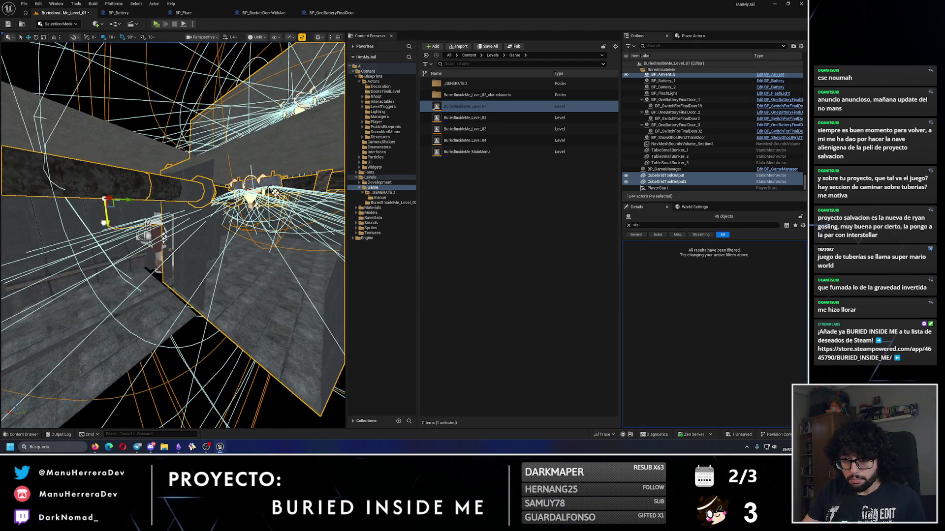
key(Up)
key(Up)
key(Up)
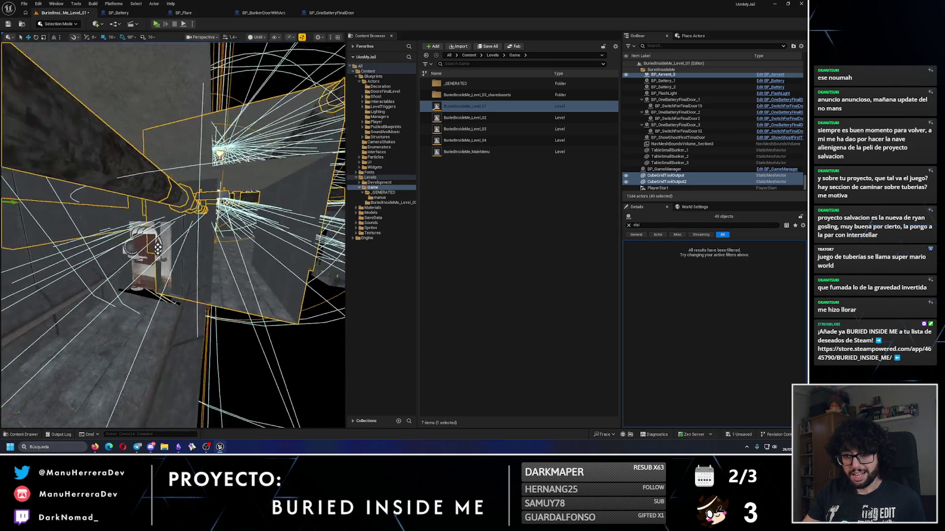
key(Down)
key(Down)
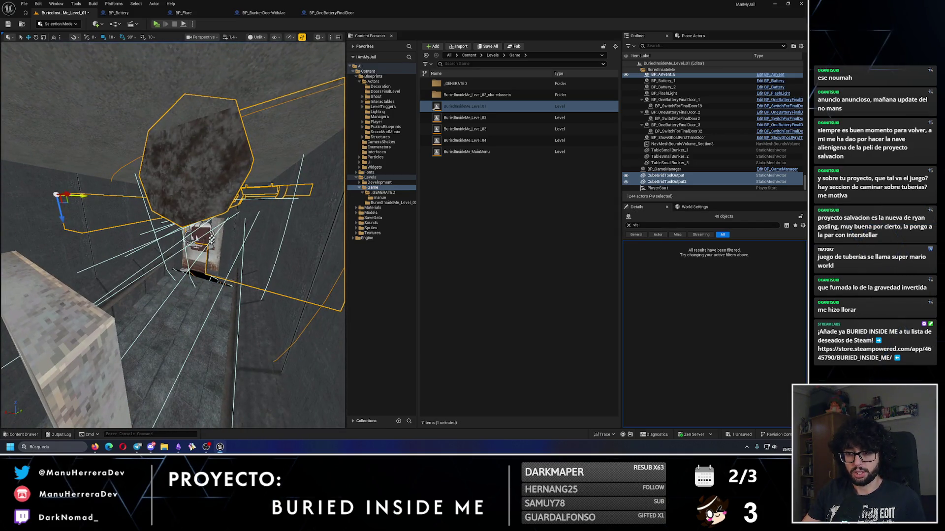
key(ctrl+z)
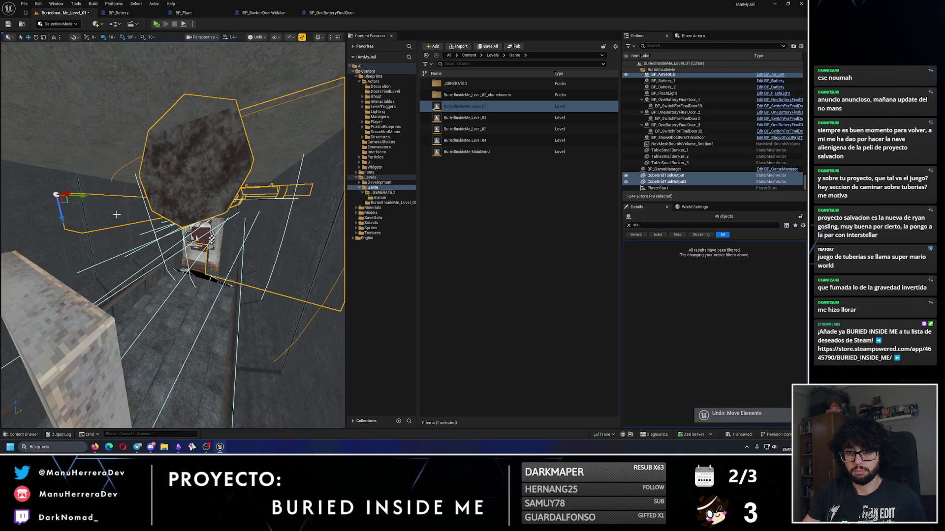
key(Down)
key(Down)
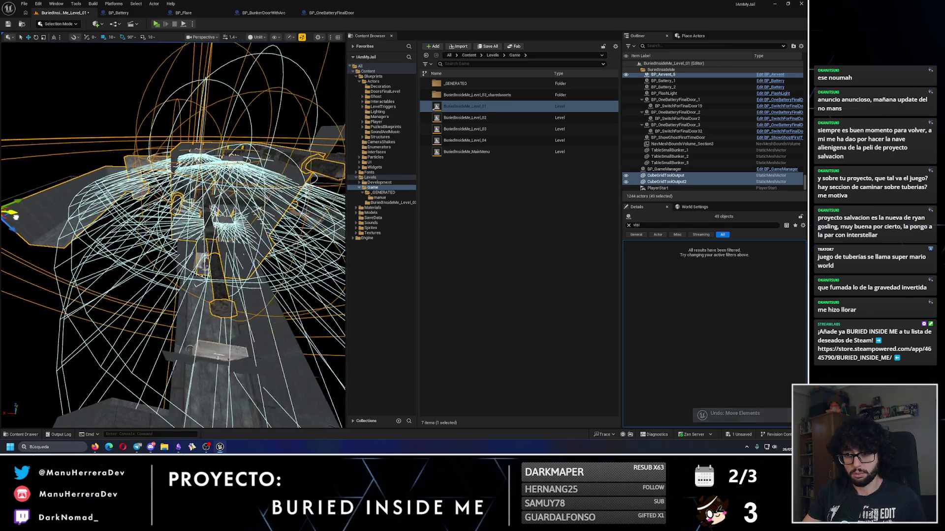
Inspect the wall around the Emergency Flares box and select the door frame BP_BunkerDoorWithArc_13.
key(Up)
key(Up)
key(Up)
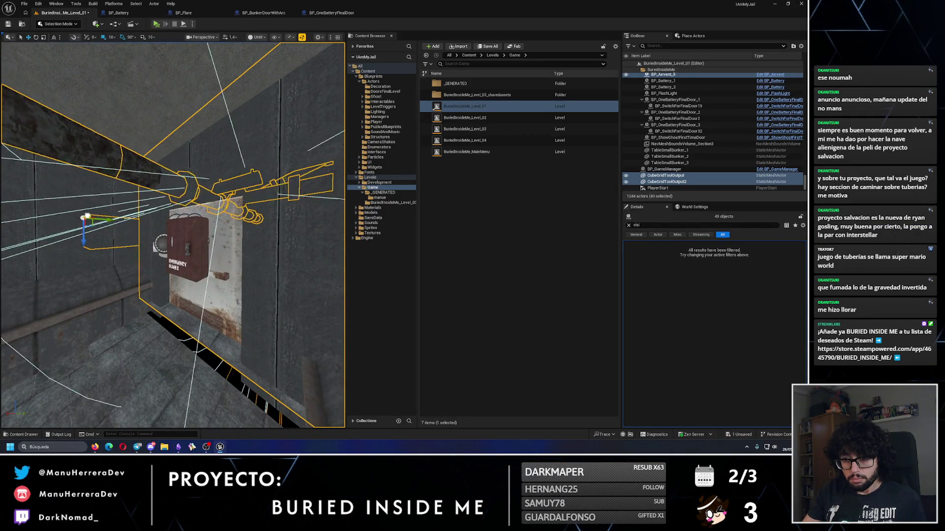
key(Up)
key(Up)
key(Up)
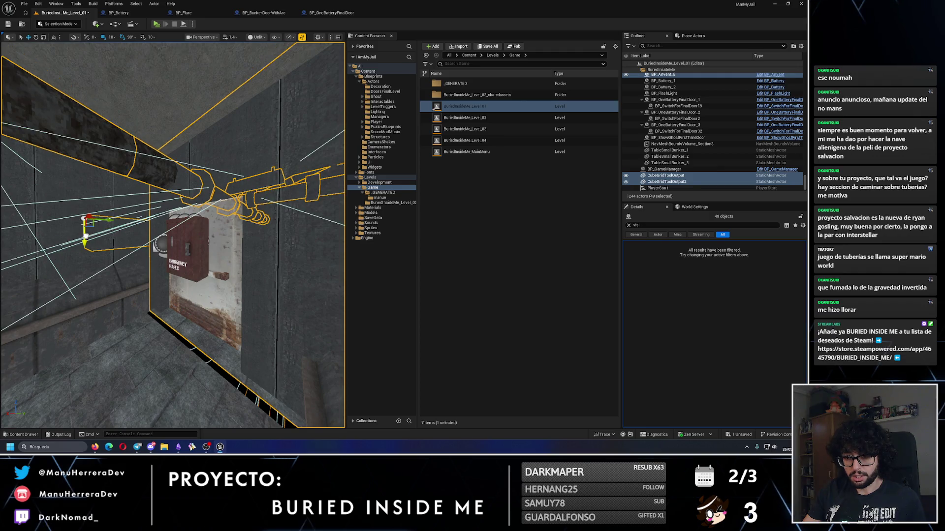
key(Down)
key(Down)
key(Down)
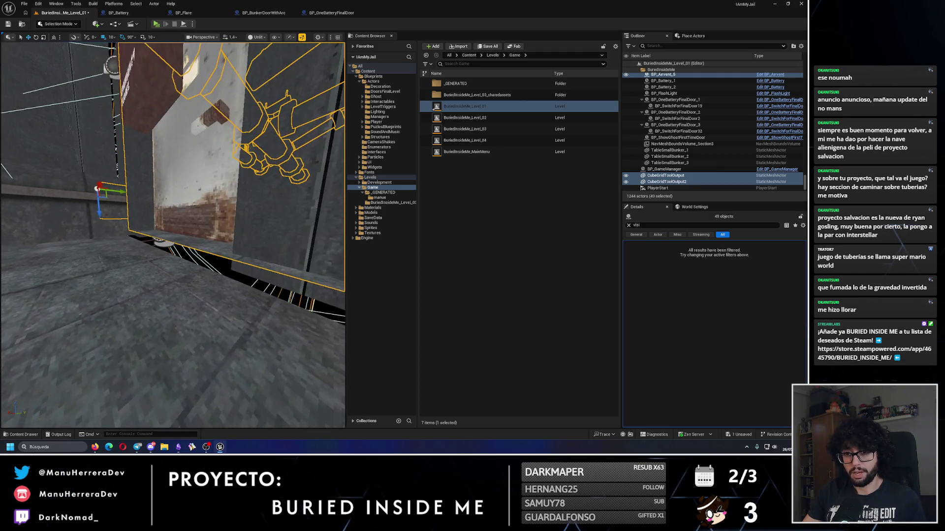
key(Up)
key(Down)
key(Down)
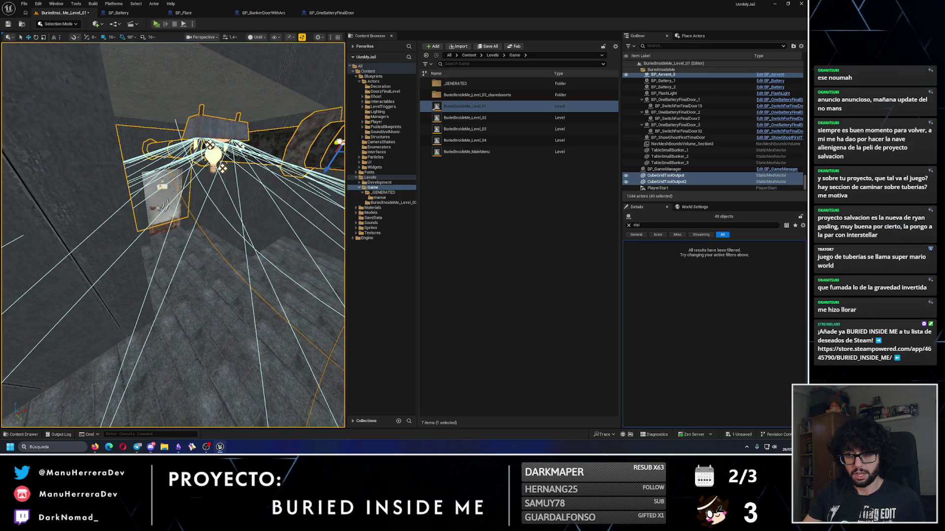
key(w)
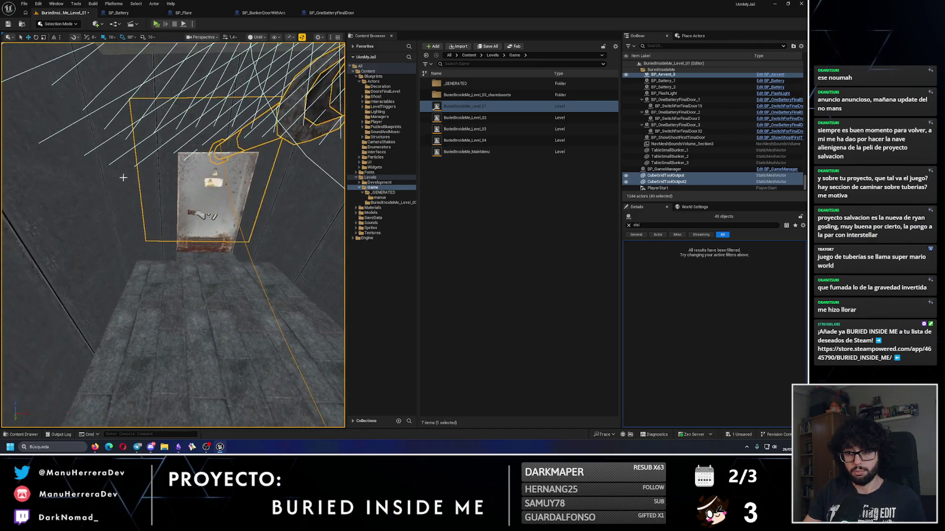
click(124, 180)
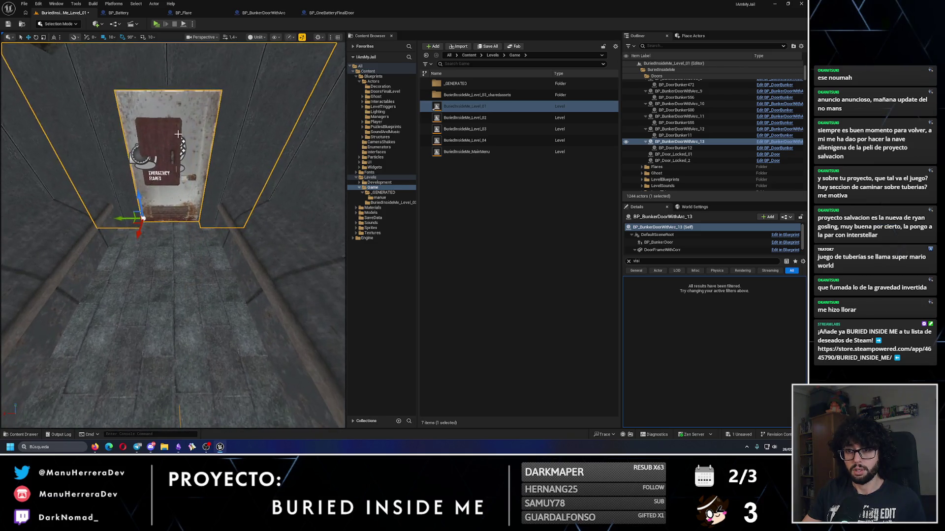
click(178, 134)
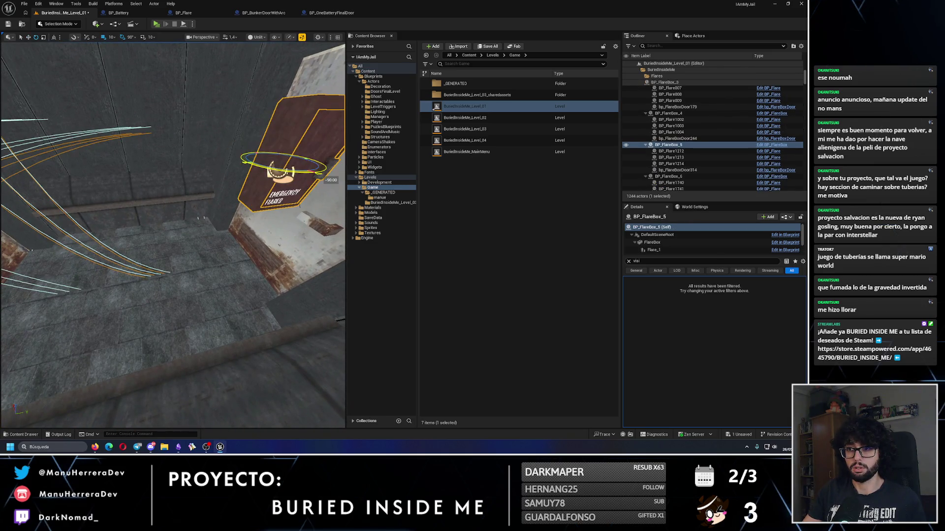
mouse_move(95, 166)
mouse_down()
mouse_move(167, 213)
mouse_move(123, 209)
mouse_up()
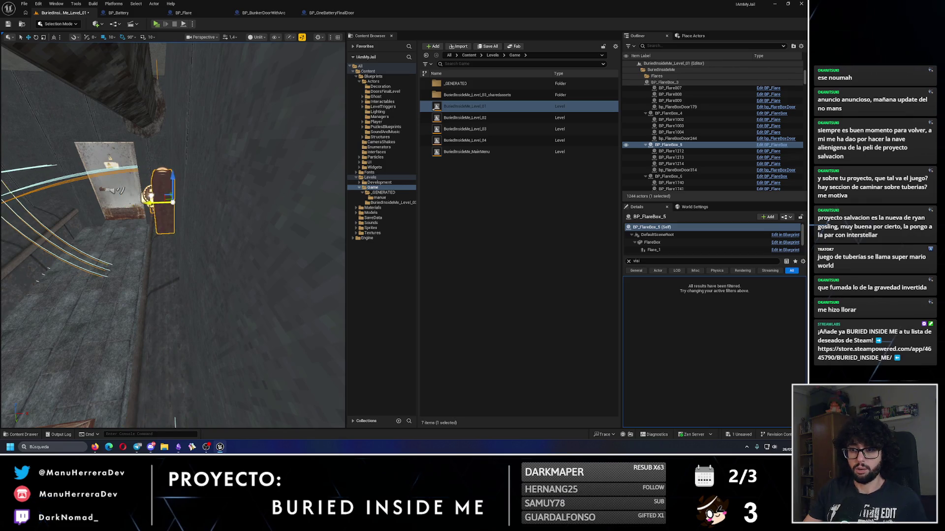
key(f)
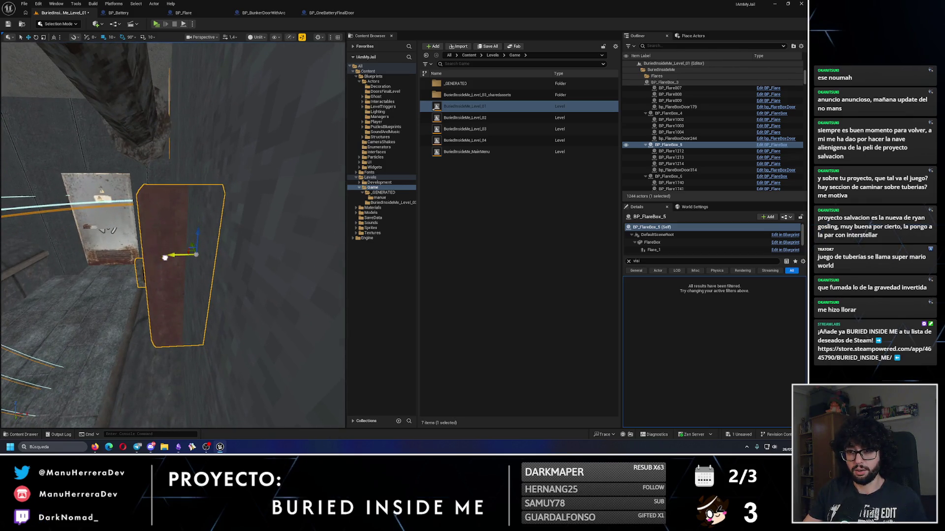
key(f)
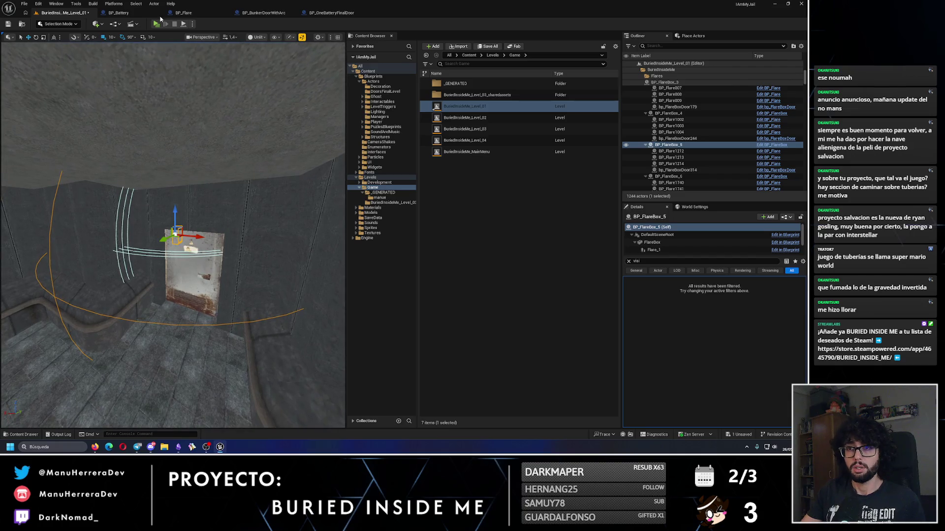
key(alt+p)
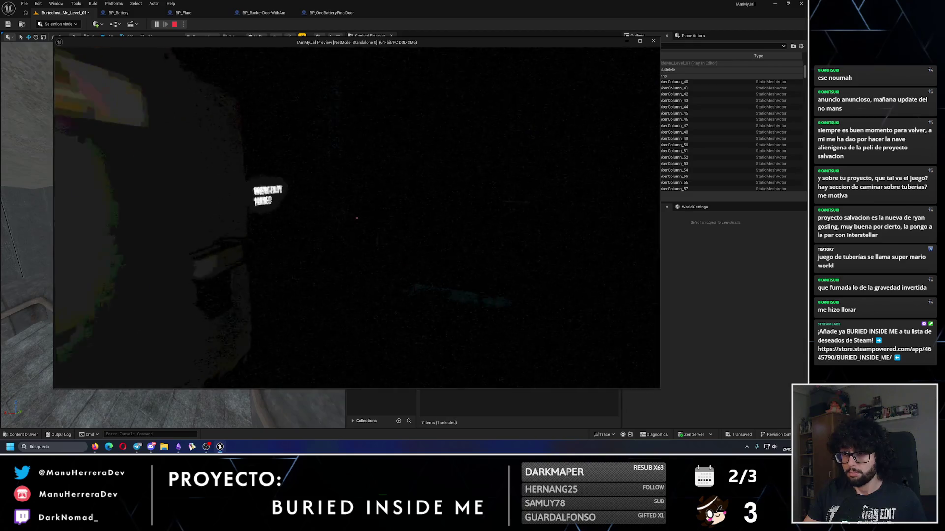
key(f)
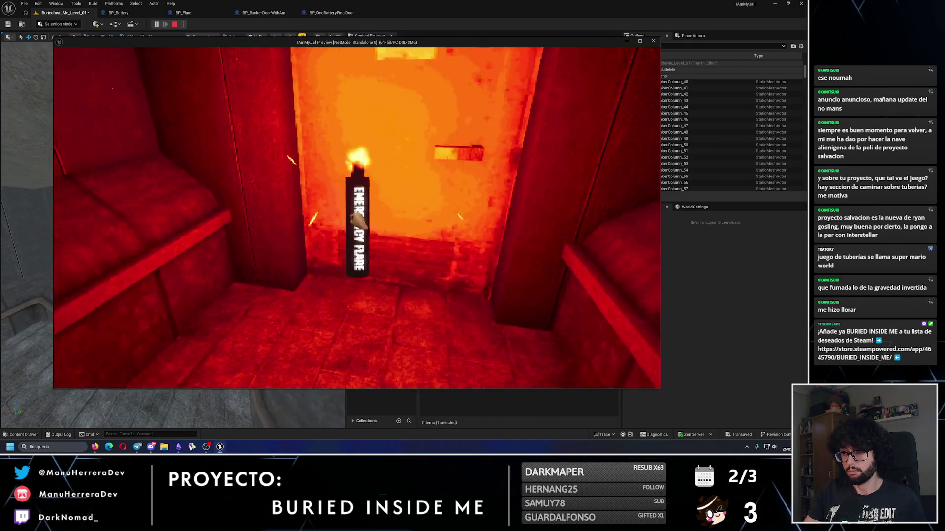
key(e)
key(g)
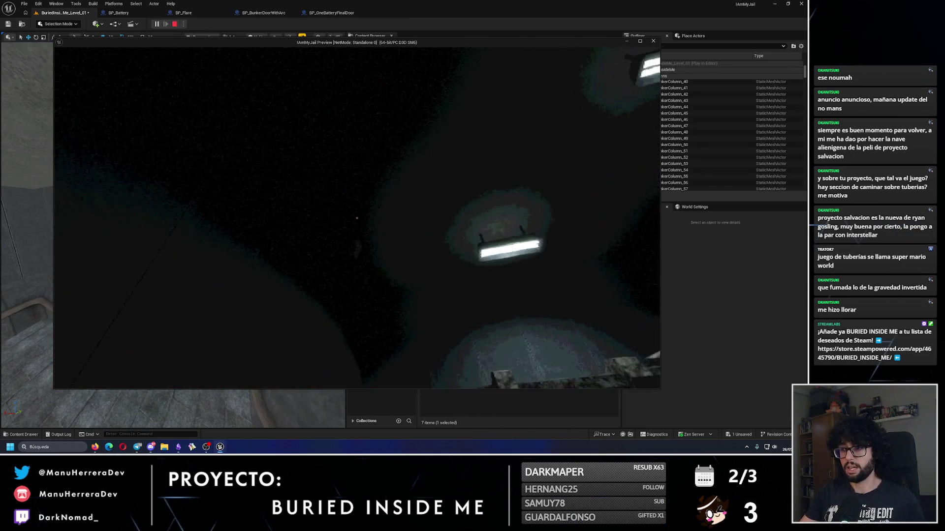
key(Escape)
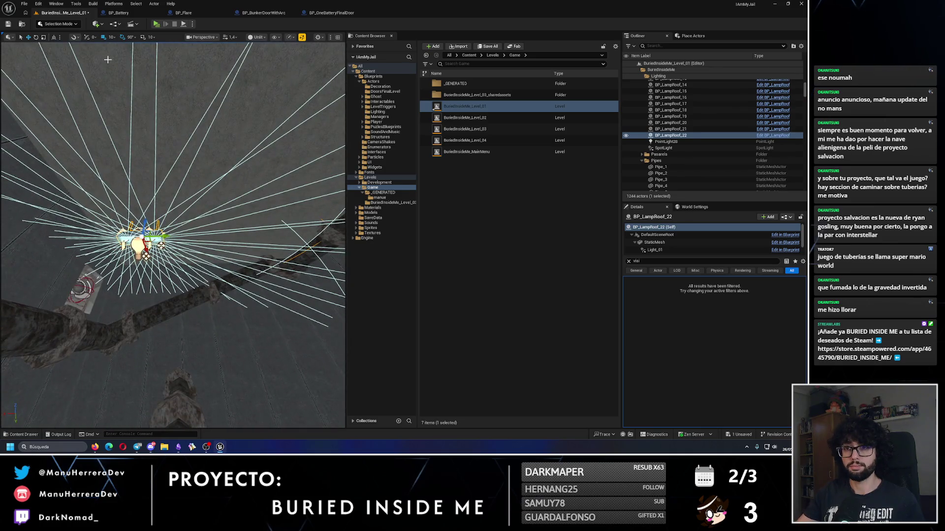
Set grid snapping to 100, duplicate the roof lamp as BP_LampRoof_23 and play-test the level.
click(111, 37)
click(122, 81)
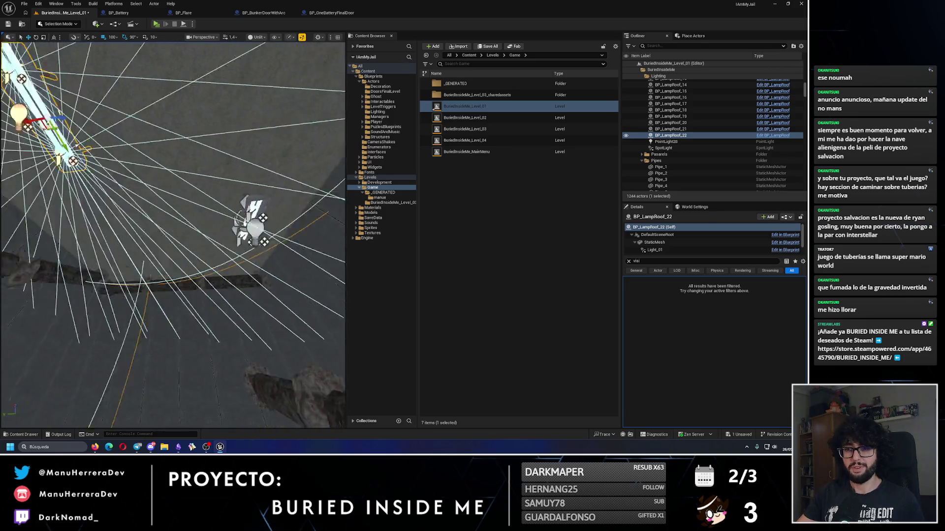
key(ctrl+d)
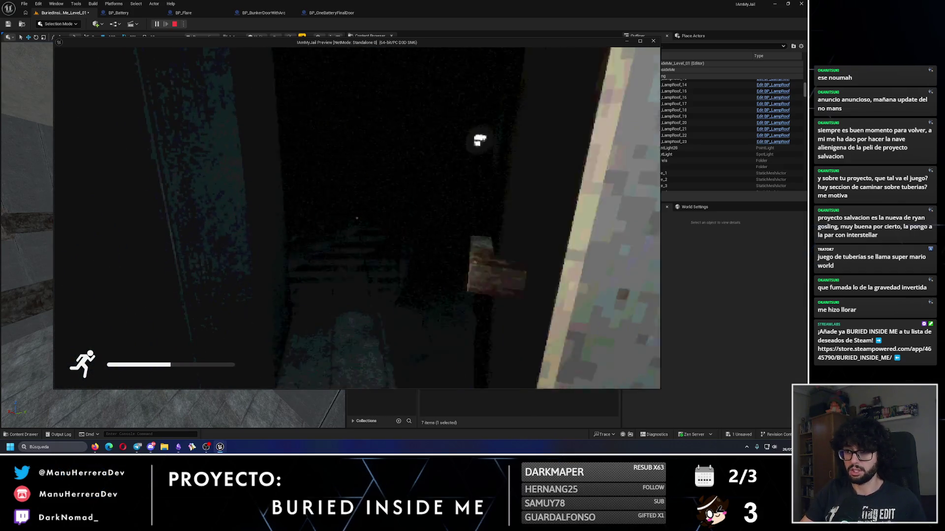
key(Escape)
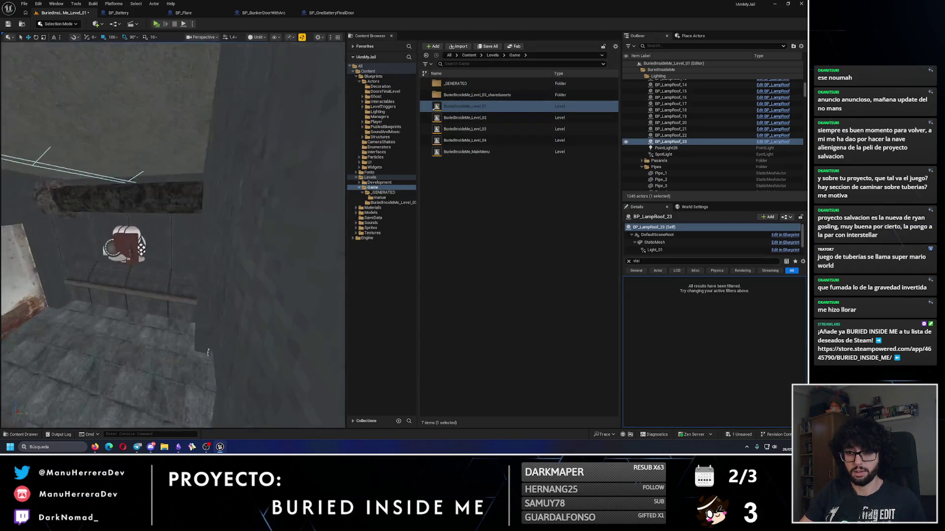
click(240, 394)
Remove the extra Rodapie_312 copy and delete the misplaced baseboard corner copy.
mouse_move(130, 311)
mouse_down()
mouse_move(120, 281)
mouse_move(172, 274)
mouse_move(96, 295)
mouse_move(107, 44)
mouse_up()
mouse_move(117, 305)
mouse_down()
mouse_move(196, 224)
mouse_move(102, 274)
mouse_move(270, 267)
mouse_move(253, 317)
mouse_move(232, 274)
mouse_up()
key(ctrl+z)
key(e)
drag(67, 320, 83, 295)
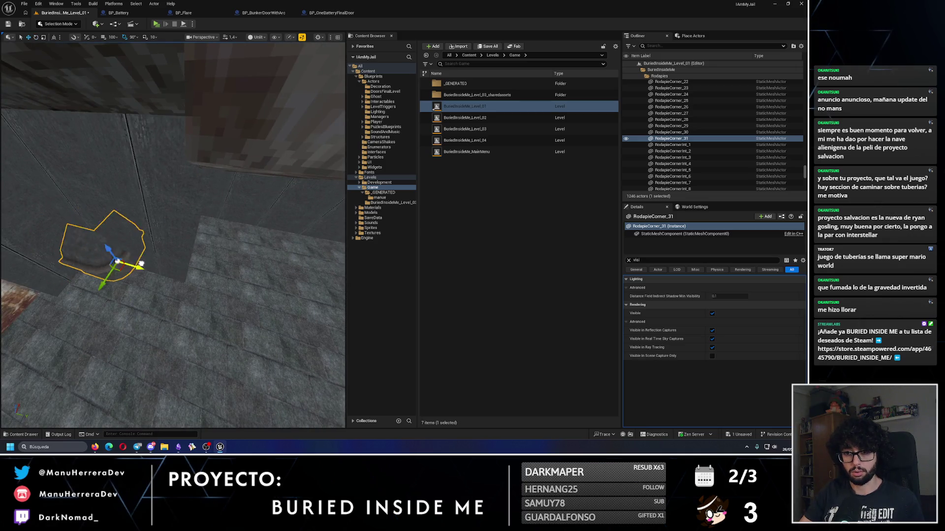
mouse_move(220, 281)
mouse_down()
mouse_move(165, 267)
mouse_move(141, 281)
mouse_up()
key(Delete)
Duplicate RodapieCorner_10 rotated 90 degrees and frame the new corner piece.
click(140, 281)
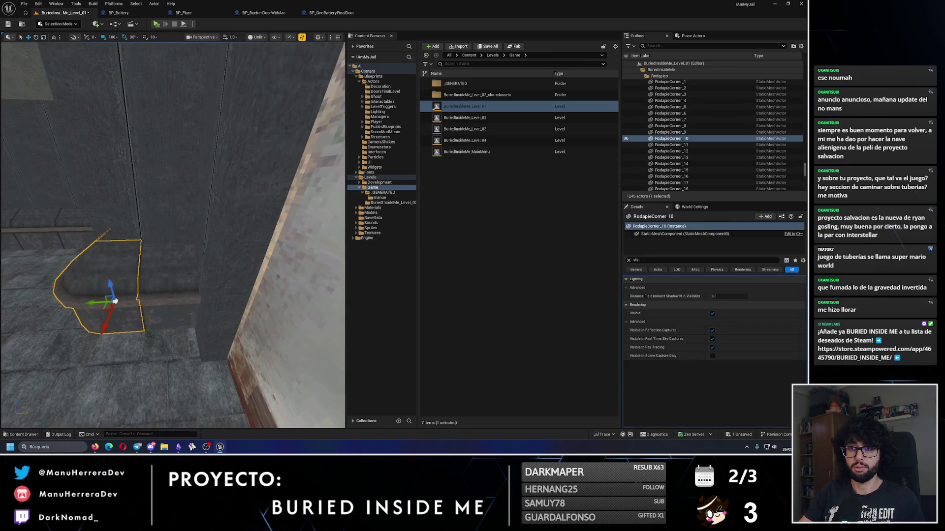
scroll(93, 196, down, 5)
key(e)
mouse_move(122, 261)
mouse_down()
mouse_move(212, 211)
mouse_move(202, 197)
mouse_move(221, 222)
mouse_move(187, 231)
mouse_move(202, 207)
mouse_up()
key(w)
key(f)
key(f)
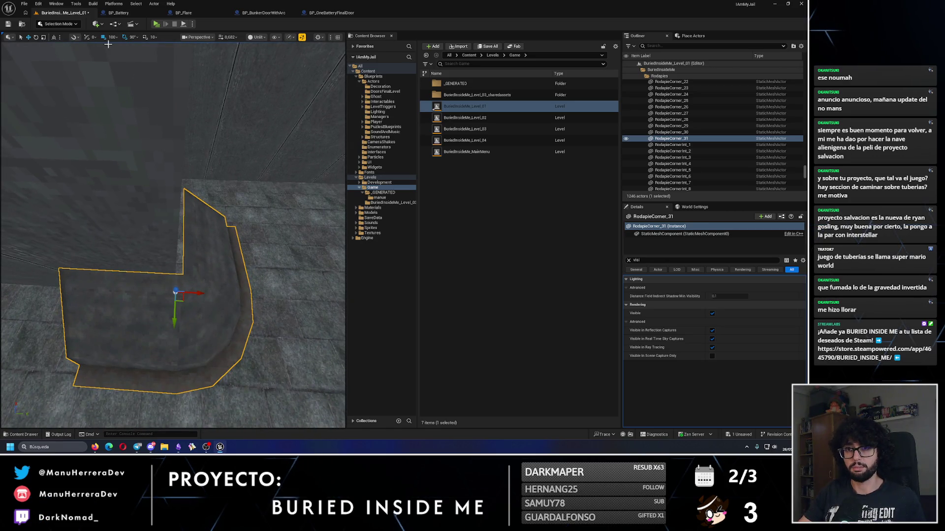
drag(177, 236, 185, 256)
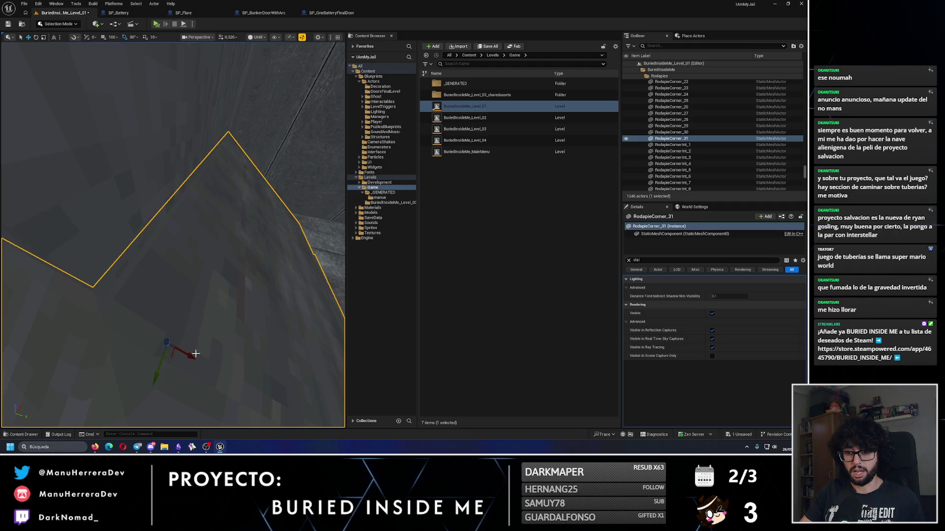
mouse_move(193, 358)
mouse_down()
mouse_move(196, 365)
mouse_move(172, 354)
mouse_move(192, 352)
mouse_move(163, 264)
mouse_move(105, 209)
mouse_move(23, 300)
mouse_move(49, 246)
mouse_move(135, 143)
mouse_up()
Check RodapieCorner_31 against baseboards Rodapie_90 and Rodapie_91, undoing an accidental baseboard duplicate.
click(162, 264)
key(ctrl+d)
key(ctrl+z)
drag(43, 386, 103, 276)
click(207, 162)
drag(207, 163, 236, 115)
drag(294, 173, 294, 174)
mouse_move(238, 162)
mouse_down()
mouse_move(92, 226)
mouse_move(92, 197)
mouse_up()
ctrl+click(92, 226)
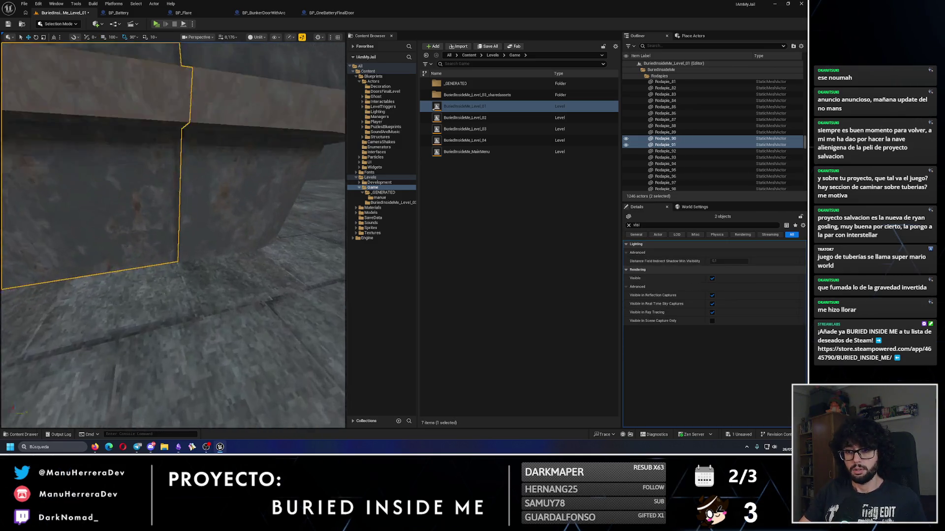